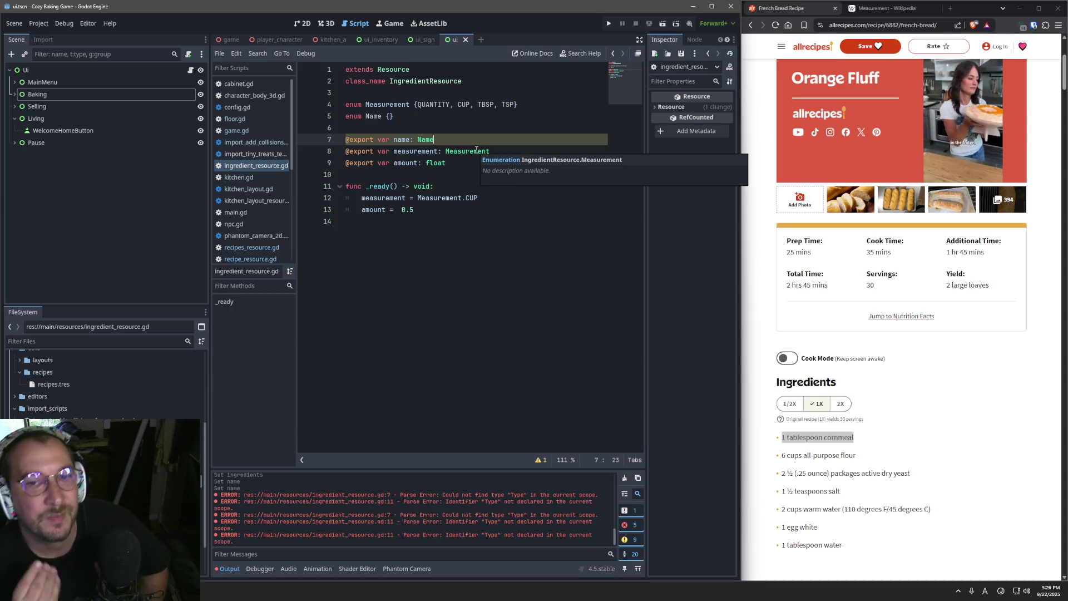
Type CORNMEAL into the empty Name enum braces on line 5.
{"action": "key", "text": "Up"}
{"action": "key", "text": "Up"}
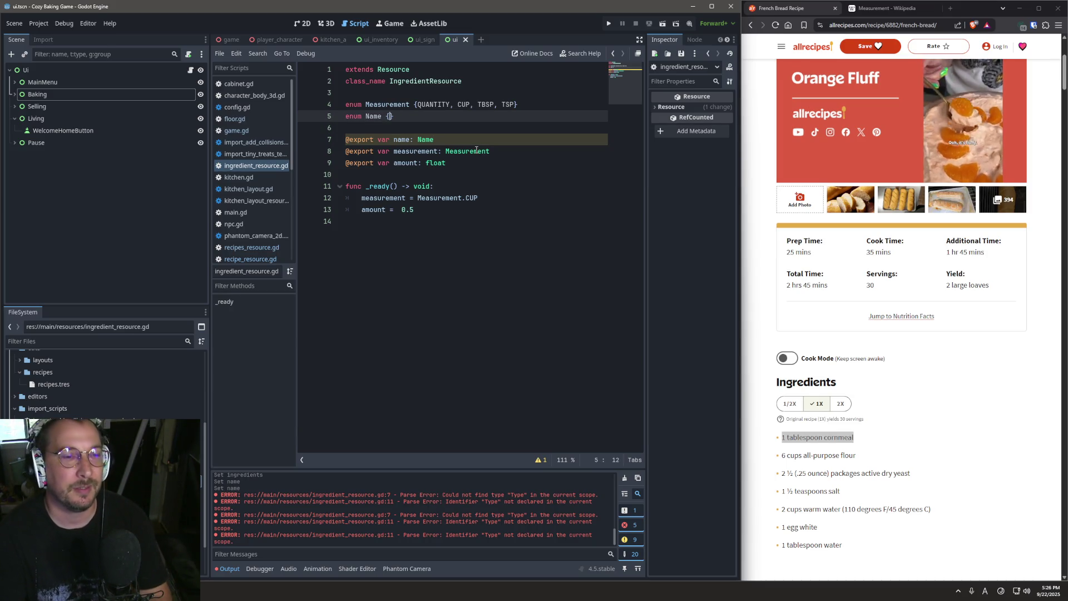
{"action": "type", "text": "Co"}
{"action": "type", "text": "ORN"}
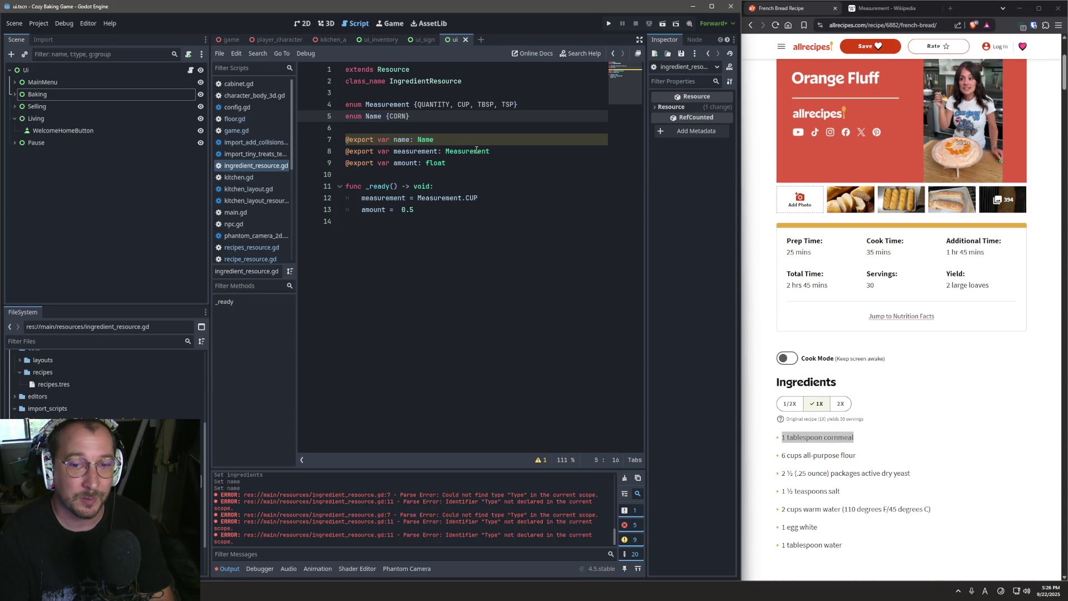
{"action": "type", "text": "MEAL"}
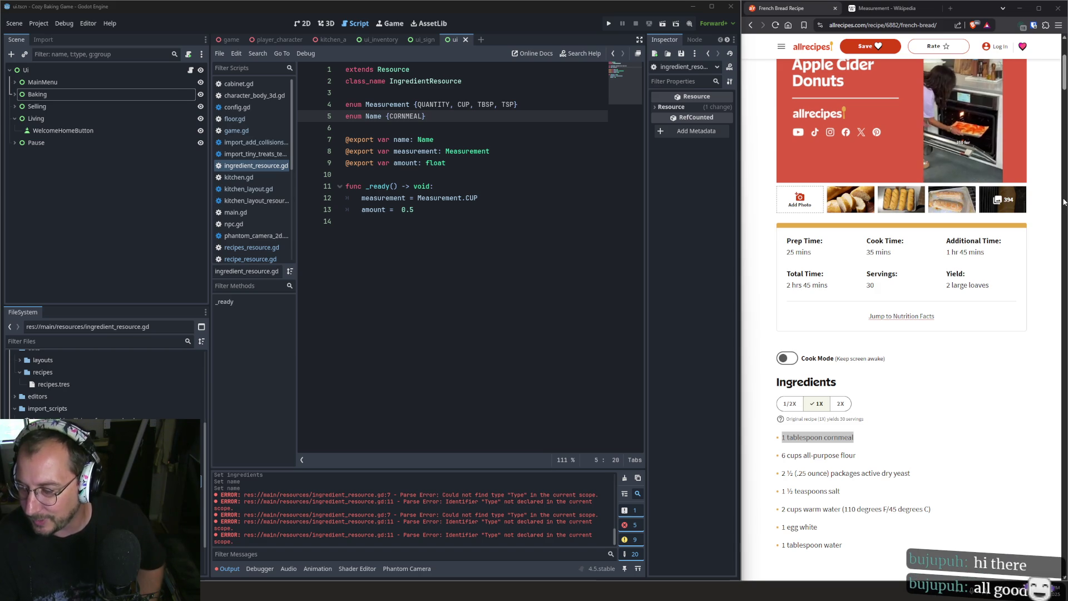
{"action": "left_click", "coordinate": [409, 236]}
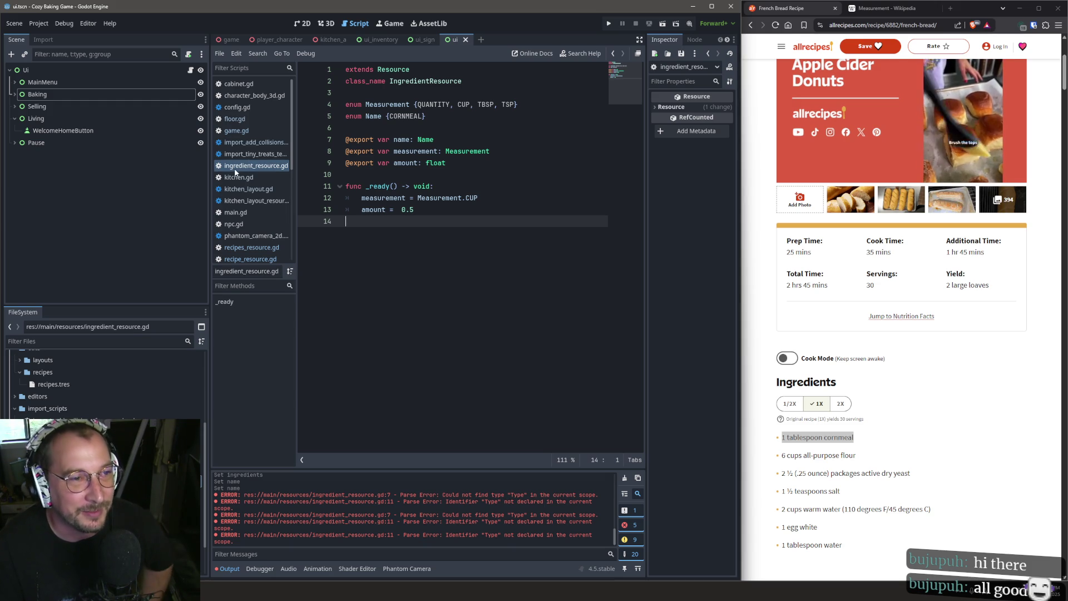
Switch to another script and back to ingredient_resource.gd, selecting CORNMEAL and the name variable.
{"action": "left_click", "coordinate": [250, 159]}
{"action": "left_click", "coordinate": [252, 166]}
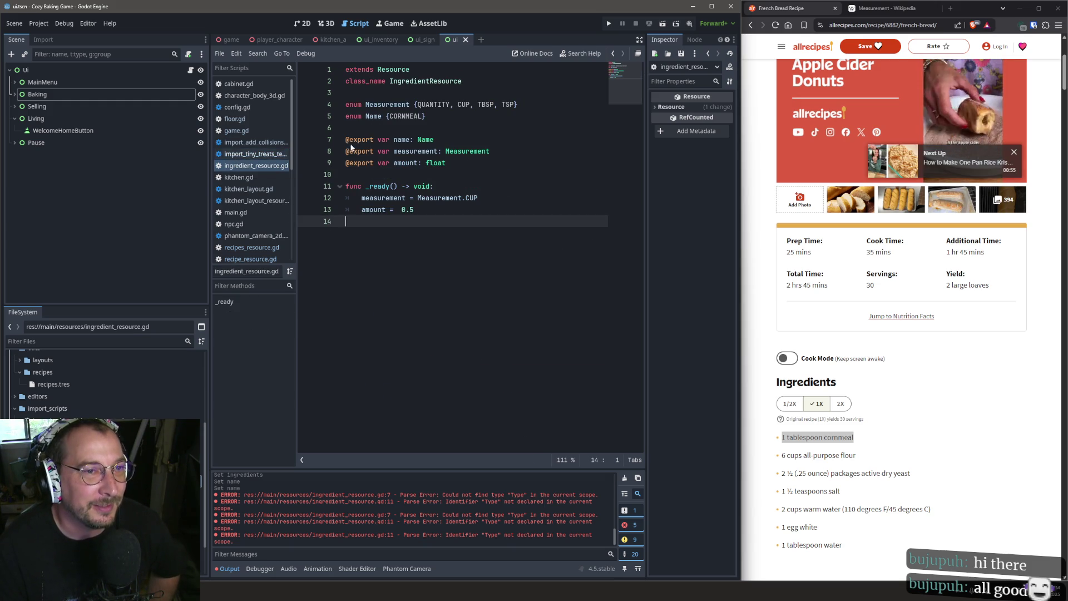
{"action": "double_click", "coordinate": [408, 117]}
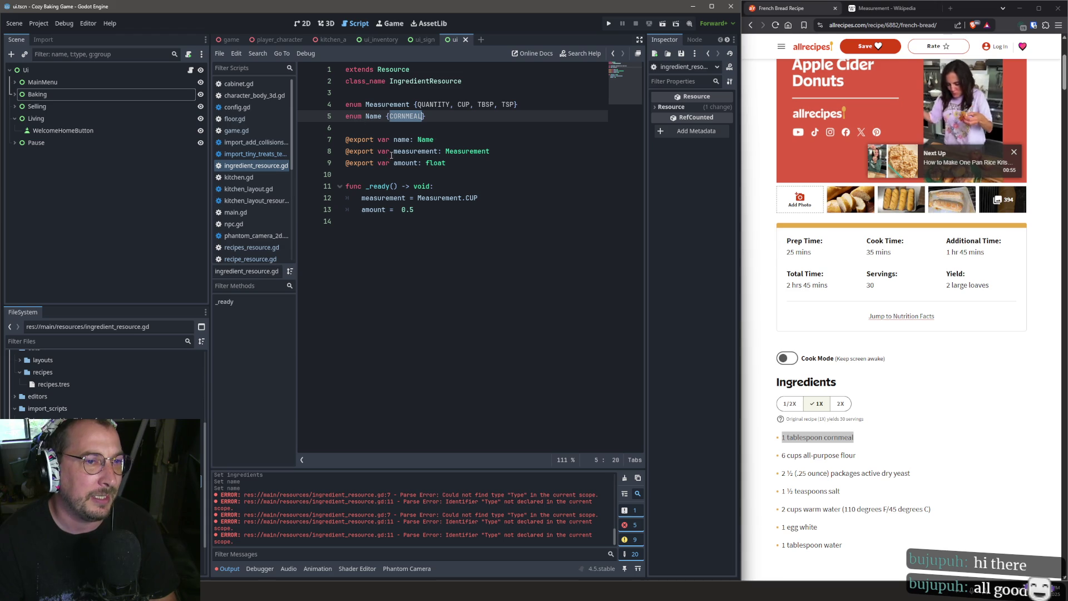
{"action": "double_click", "coordinate": [403, 140]}
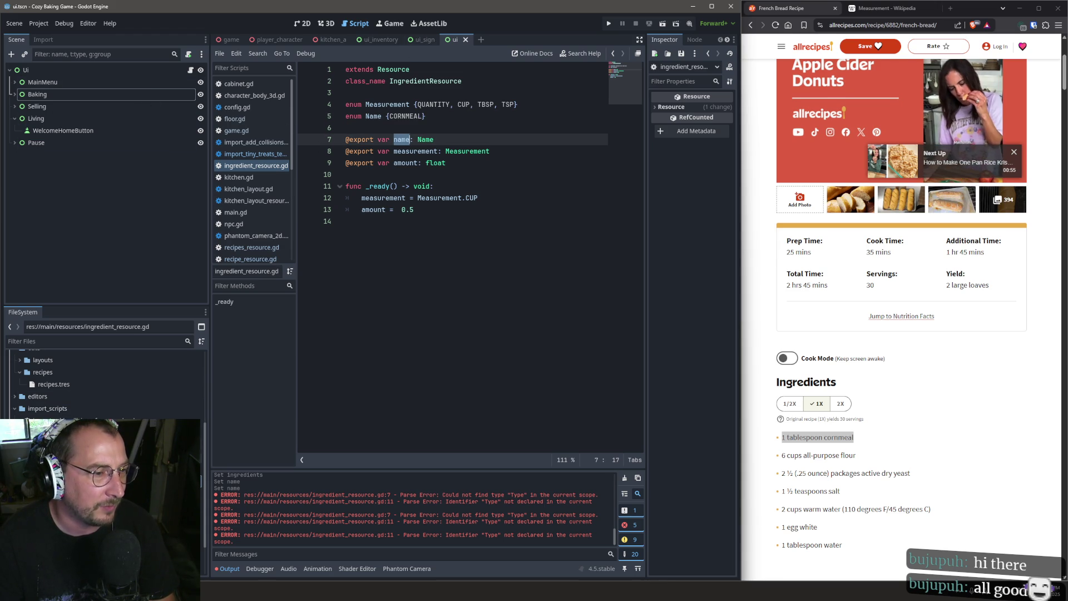
Expand the French Bread recipe and undock the Inspector into a maximized floating window.
{"action": "left_click", "coordinate": [56, 445]}
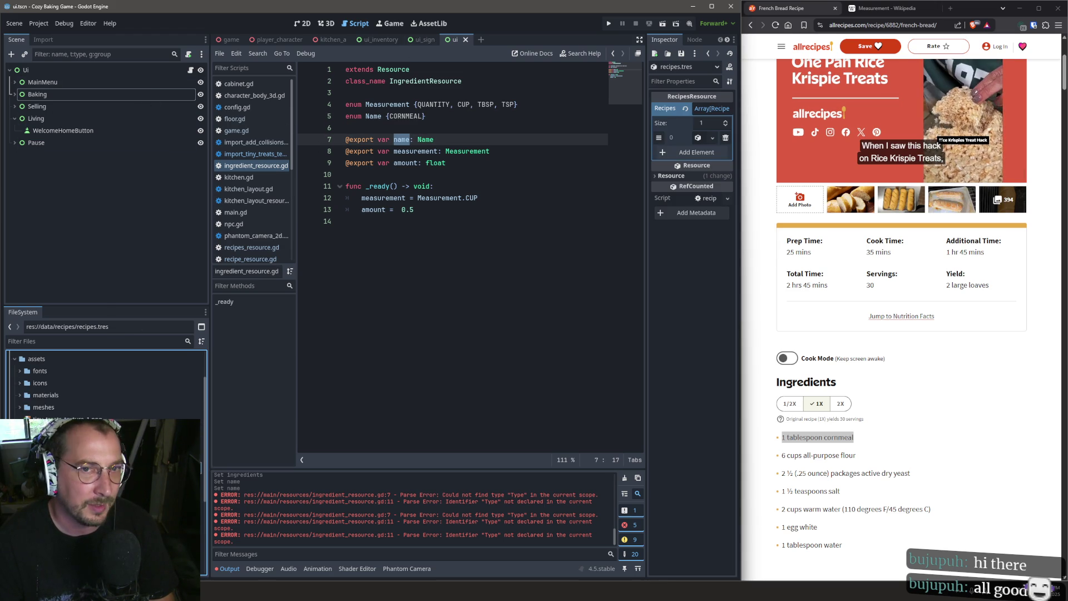
{"action": "left_click", "coordinate": [702, 137]}
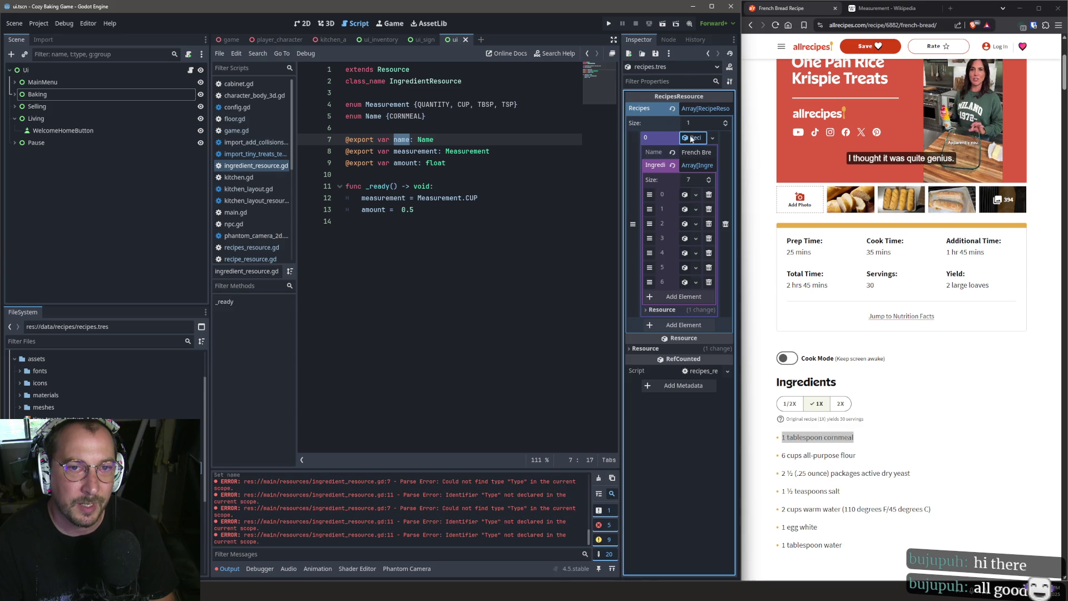
{"action": "left_click", "coordinate": [733, 40]}
{"action": "left_click", "coordinate": [710, 100]}
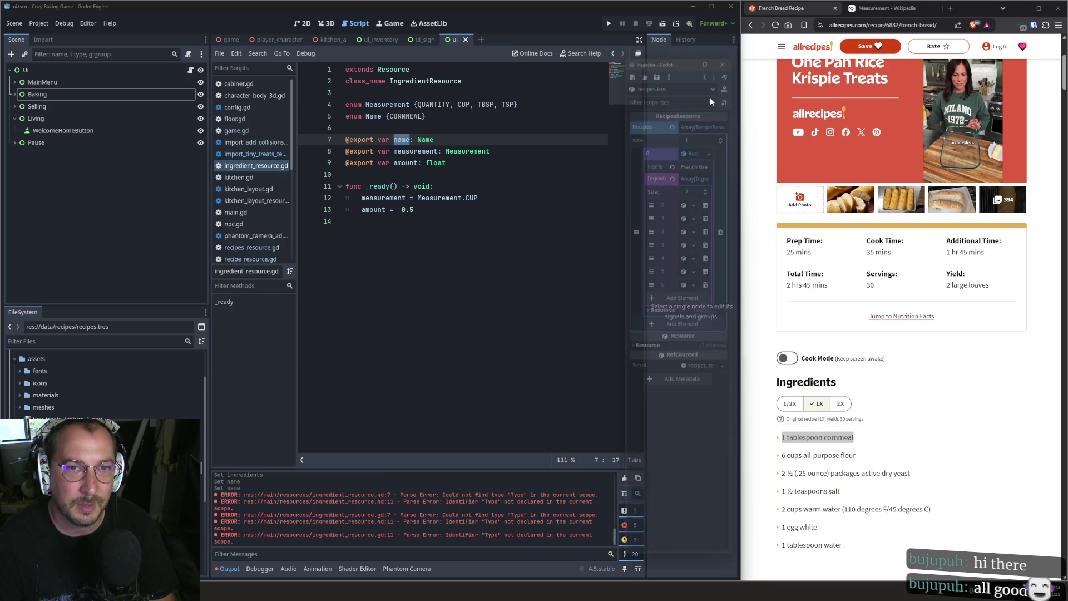
{"action": "double_click", "coordinate": [675, 45]}
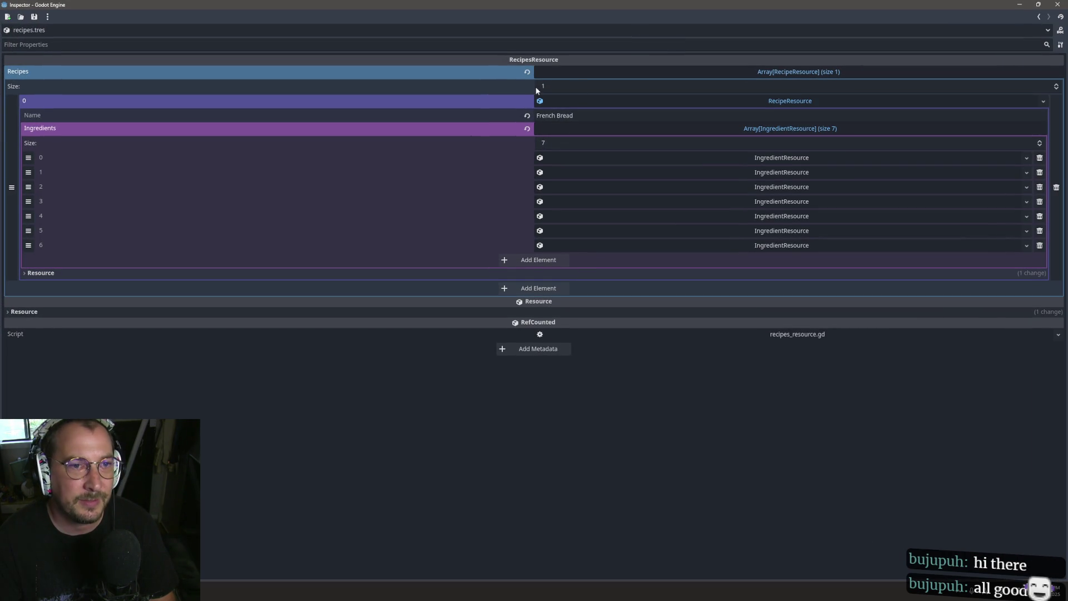
Expand ingredient 0 to confirm it is Cornmeal, then restore the window size.
{"action": "left_click", "coordinate": [635, 159]}
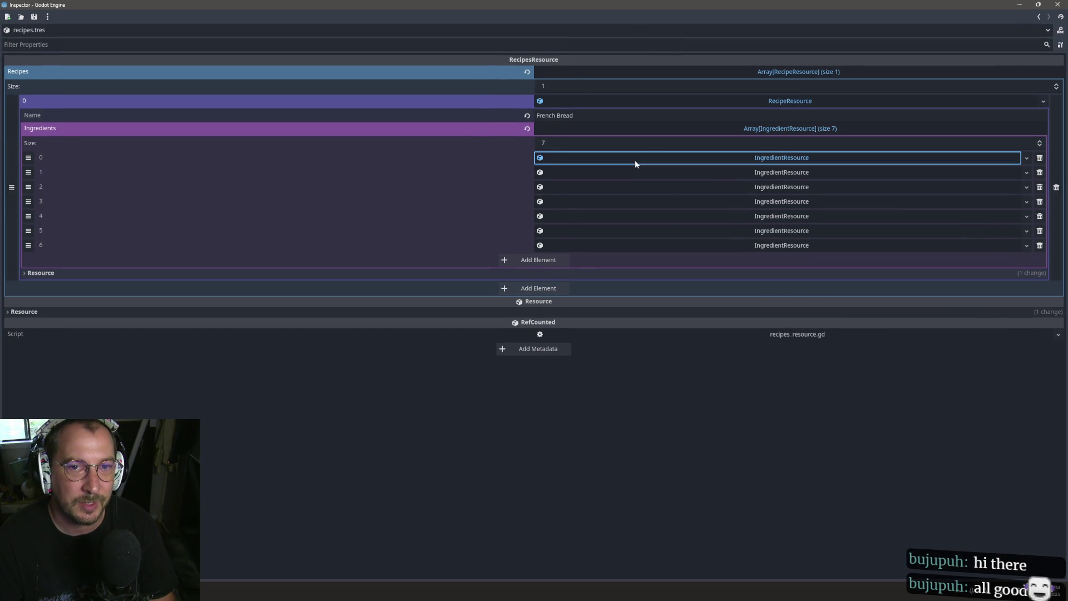
{"action": "left_click", "coordinate": [584, 173]}
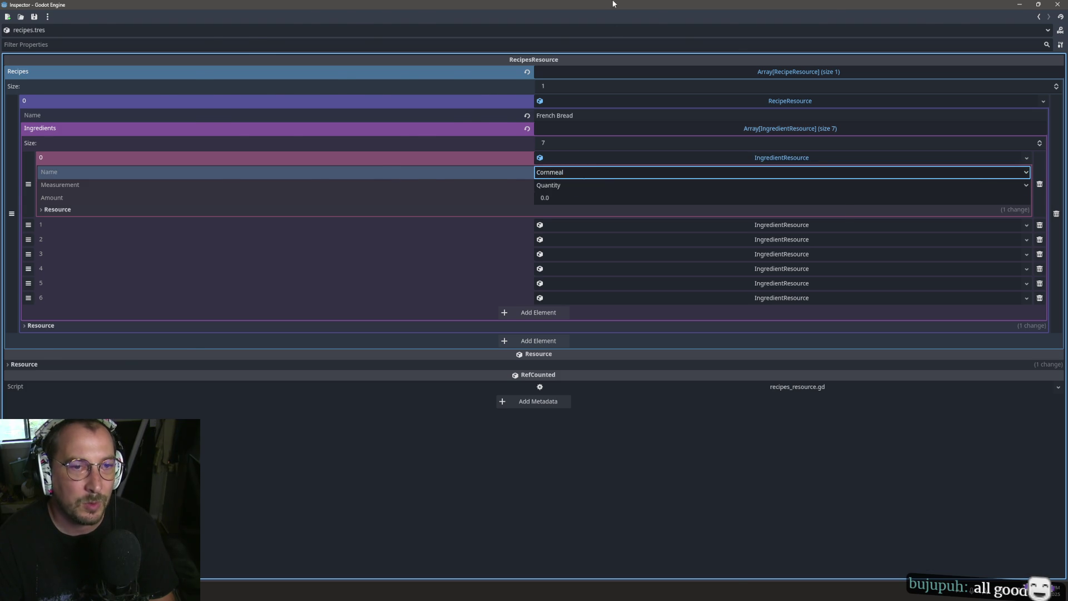
{"action": "double_click", "coordinate": [675, 5]}
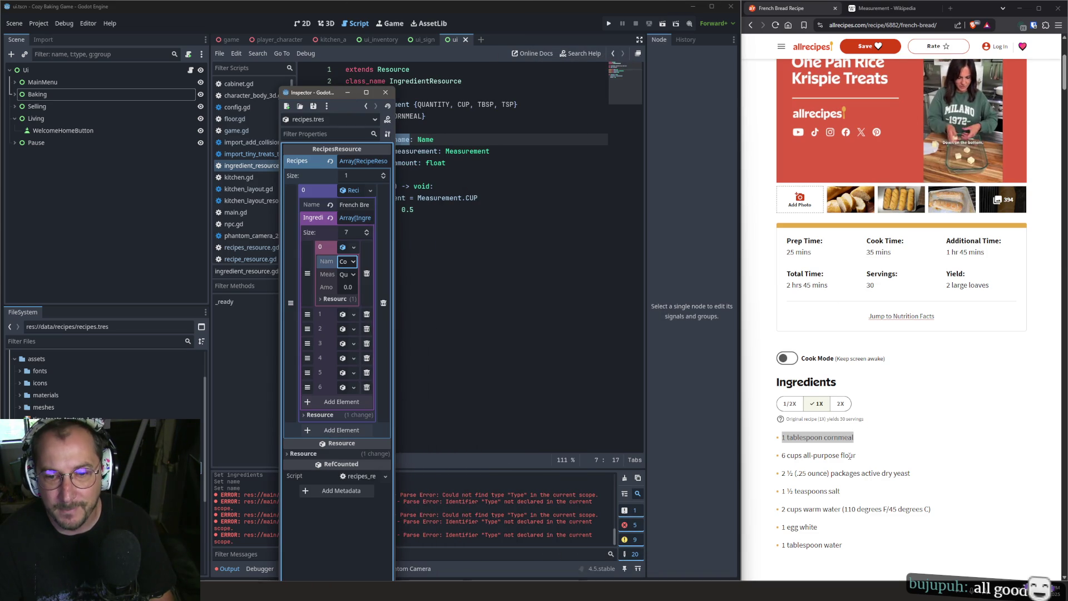
{"action": "left_click", "coordinate": [491, 139]}
Add FLOUR after CORNMEAL in the Name enum.
{"action": "left_click", "coordinate": [428, 117]}
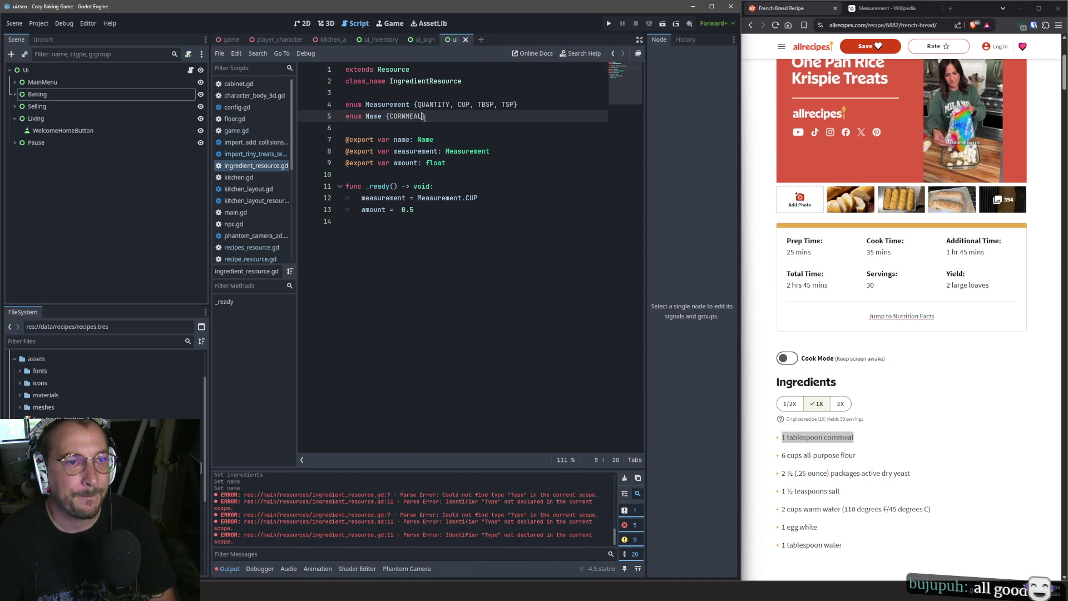
{"action": "type", "text": ","}
{"action": "key", "text": "Left"}
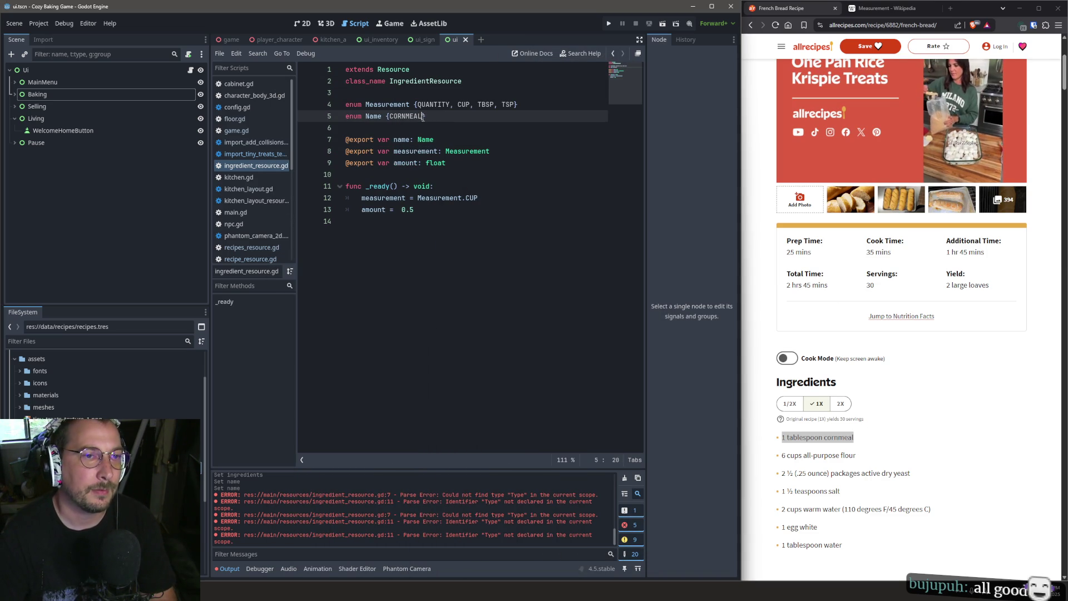
{"action": "type", "text": ", FLOUR"}
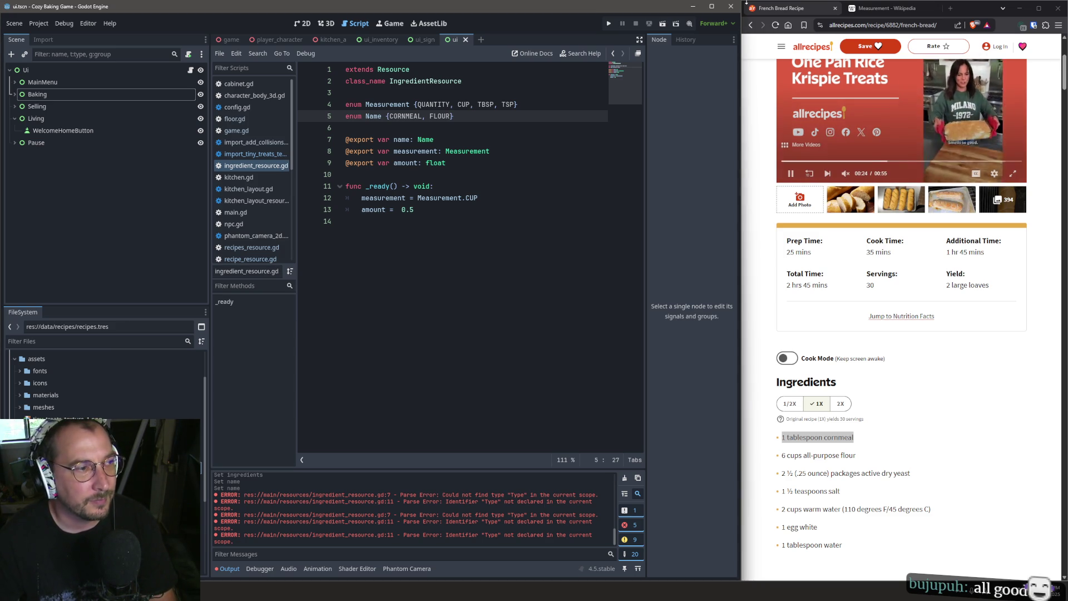
{"action": "key", "text": "super+Tab"}
{"action": "left_click", "coordinate": [462, 146]}
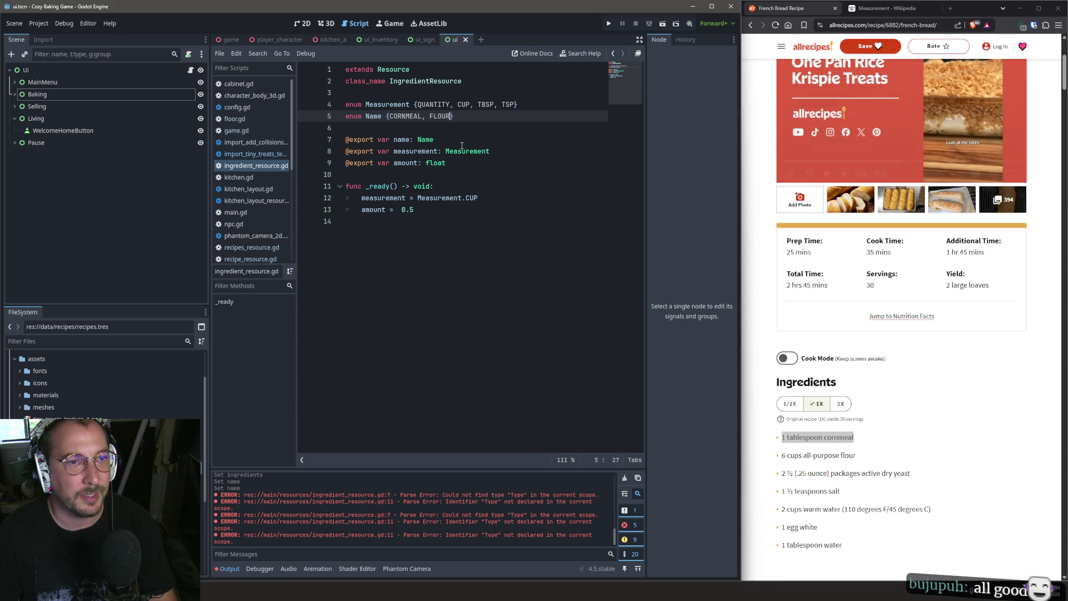
{"action": "double_click", "coordinate": [396, 116]}
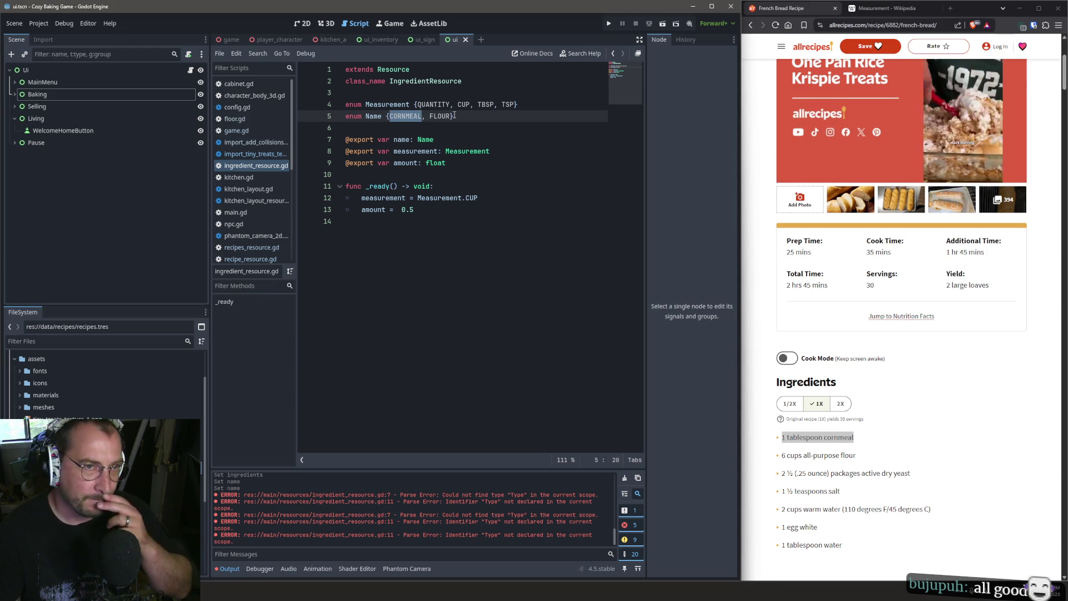
Append YEAST, SALT, WATER and EGG_WHITE to the enum and save ingredient_resource.gd.
{"action": "key", "text": "End"}
{"action": "key", "text": "Left"}
{"action": "type", "text": ","}
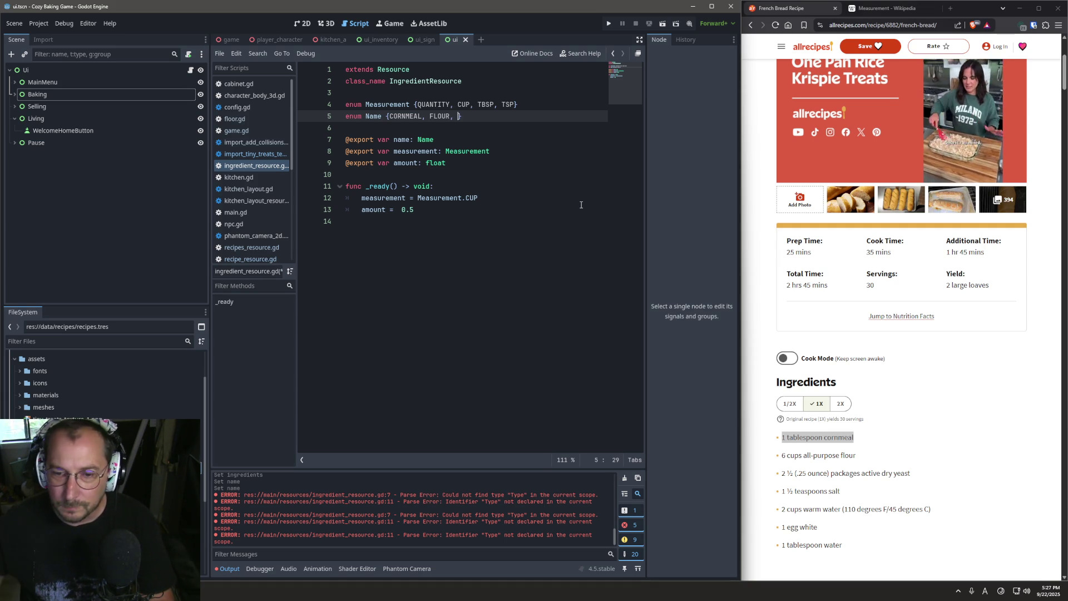
{"action": "type", "text": "ye"}
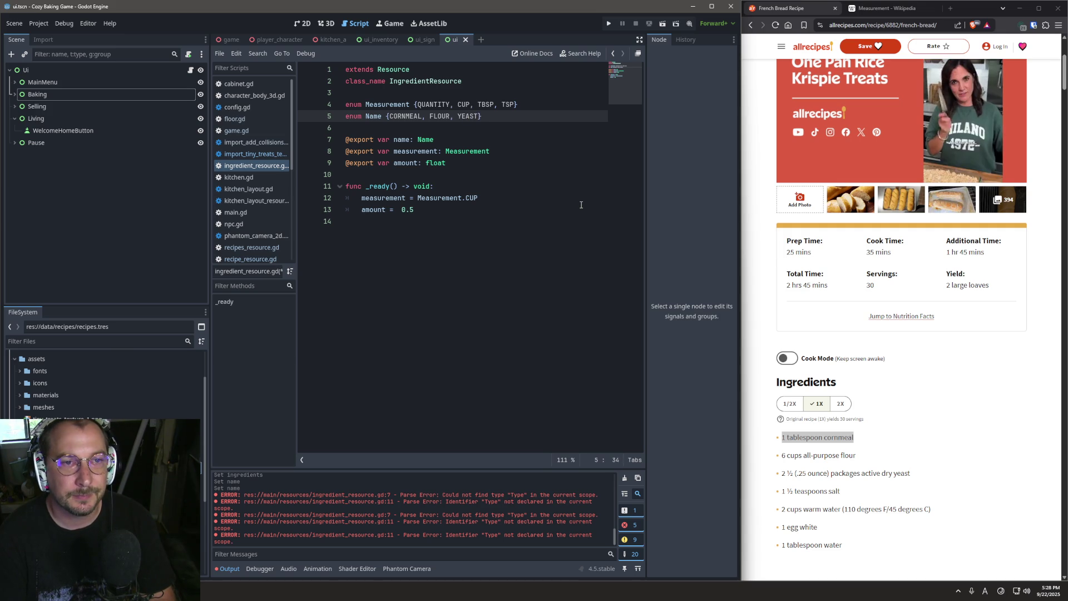
{"action": "type", "text": ", SALT,"}
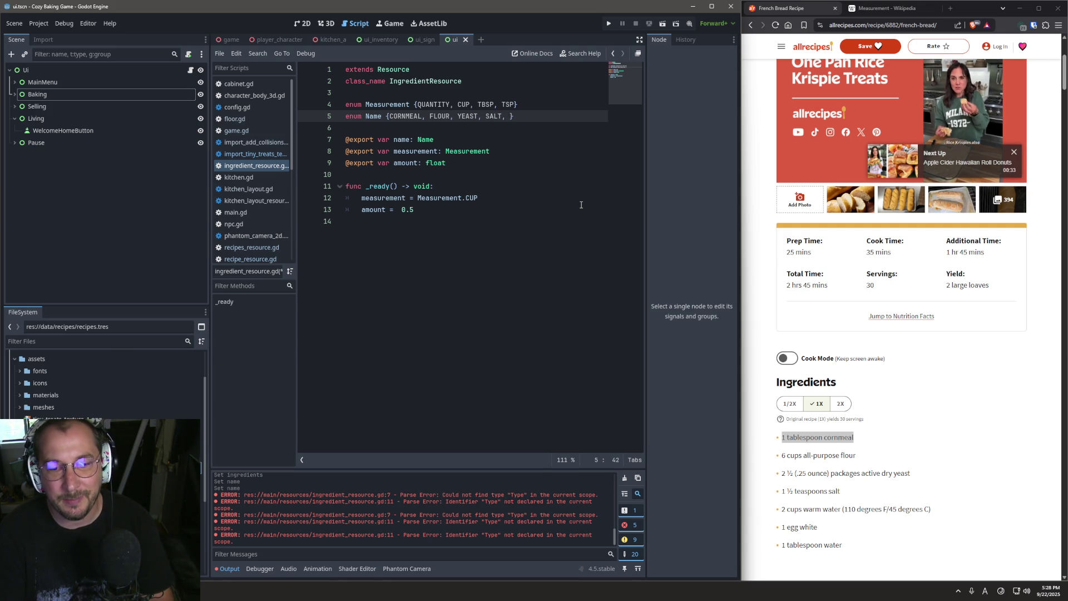
{"action": "type", "text": "TER, "}
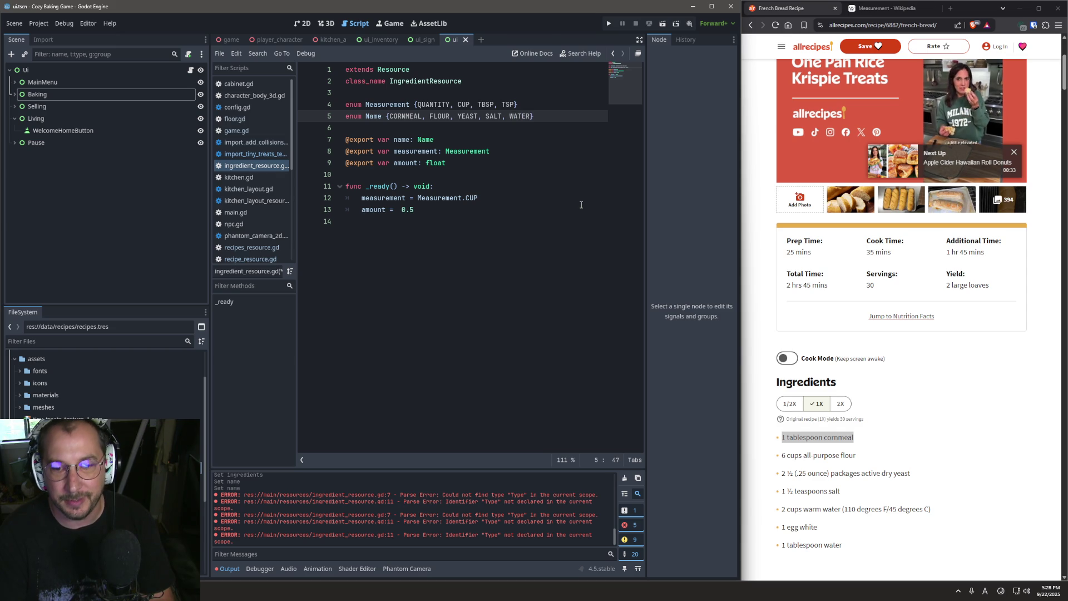
{"action": "type", "text": "EGG_WH"}
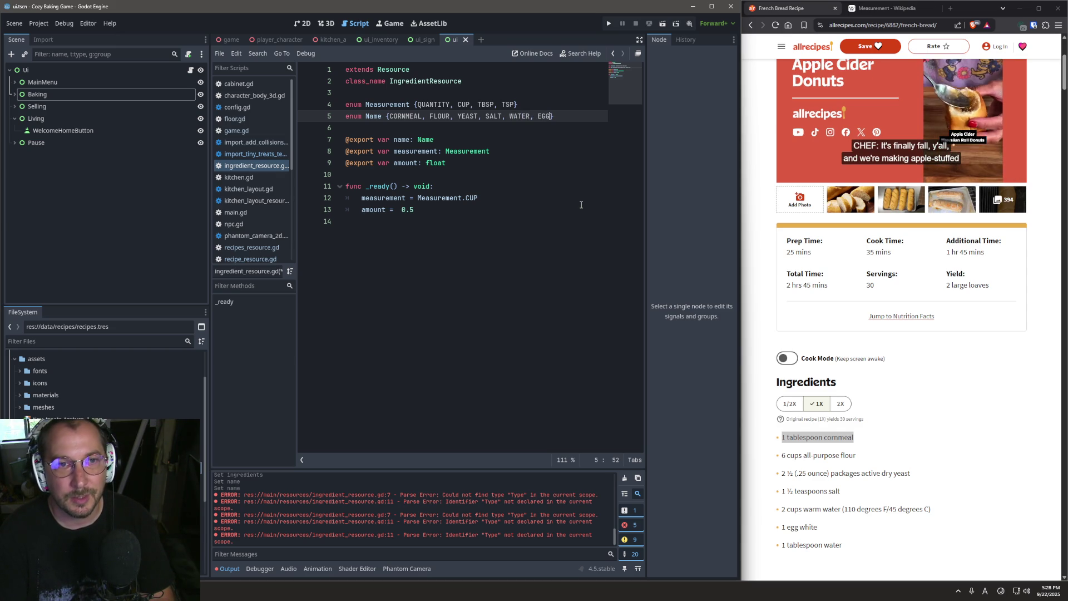
{"action": "type", "text": "ITE"}
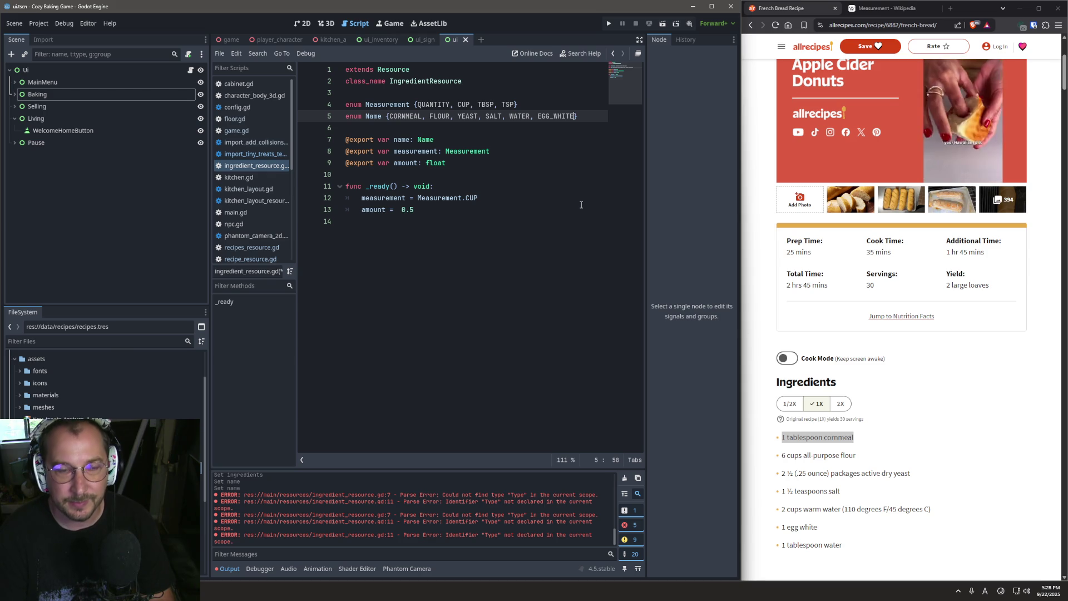
{"action": "key", "text": "ctrl+s"}
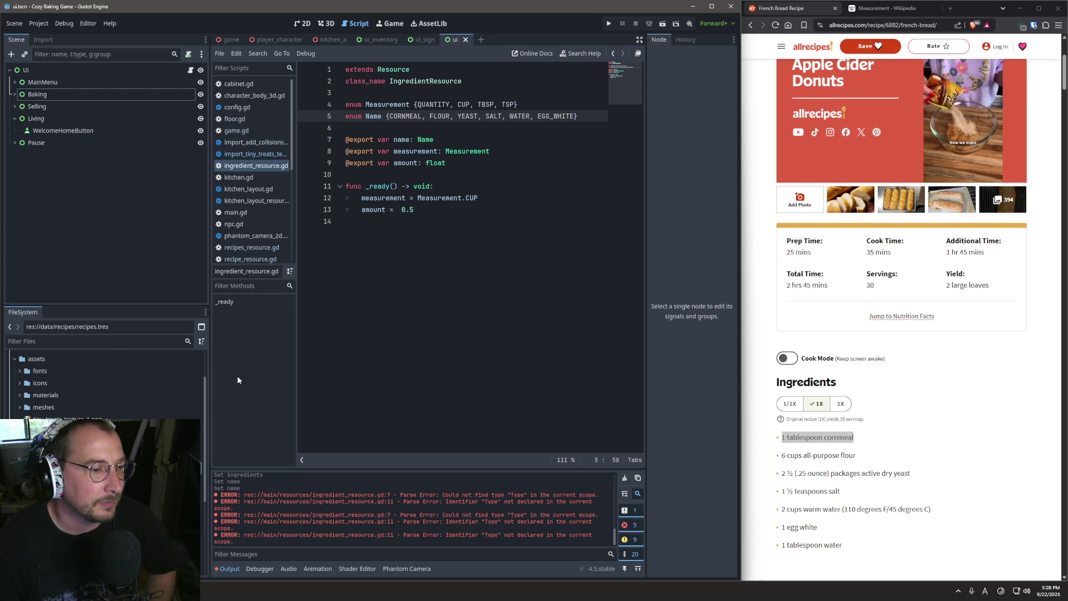
Move the floating recipes.tres inspector to fill the left half of the screen.
{"action": "left_click", "coordinate": [112, 439]}
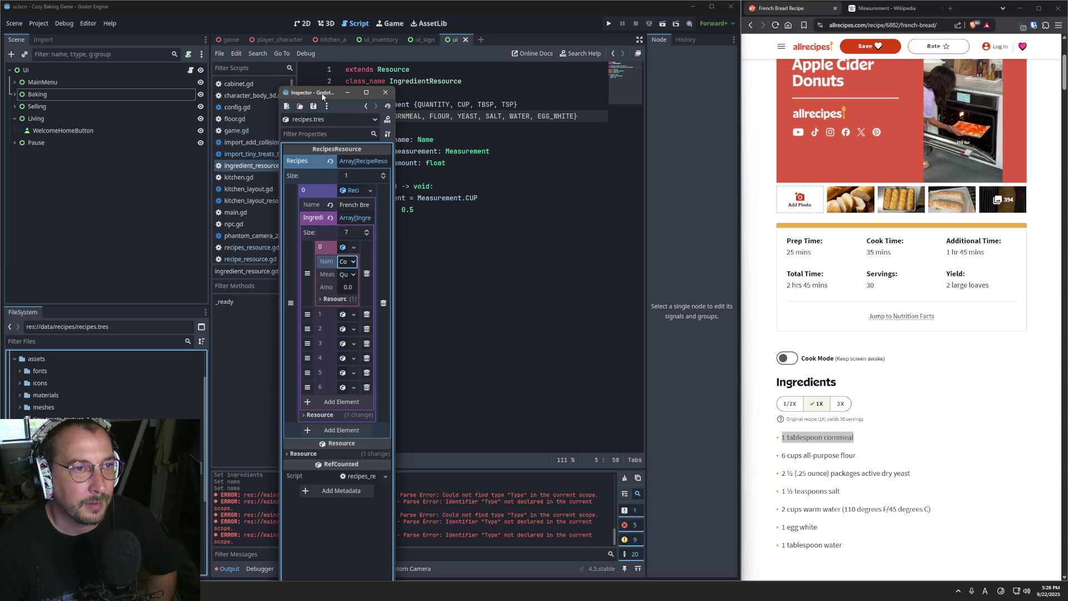
{"action": "mouse_move", "coordinate": [322, 97]}
{"action": "left_mouse_down"}
{"action": "mouse_move", "coordinate": [36, 146]}
{"action": "mouse_move", "coordinate": [25, 167]}
{"action": "mouse_move", "coordinate": [72, 157]}
{"action": "mouse_move", "coordinate": [9, 175]}
{"action": "mouse_move", "coordinate": [19, 326]}
{"action": "mouse_move", "coordinate": [0, 328]}
{"action": "mouse_move", "coordinate": [33, 161]}
{"action": "mouse_move", "coordinate": [356, 277]}
{"action": "mouse_move", "coordinate": [327, 261]}
{"action": "mouse_move", "coordinate": [162, 239]}
{"action": "mouse_move", "coordinate": [0, 181]}
{"action": "left_mouse_up"}
{"action": "left_click", "coordinate": [302, 472]}
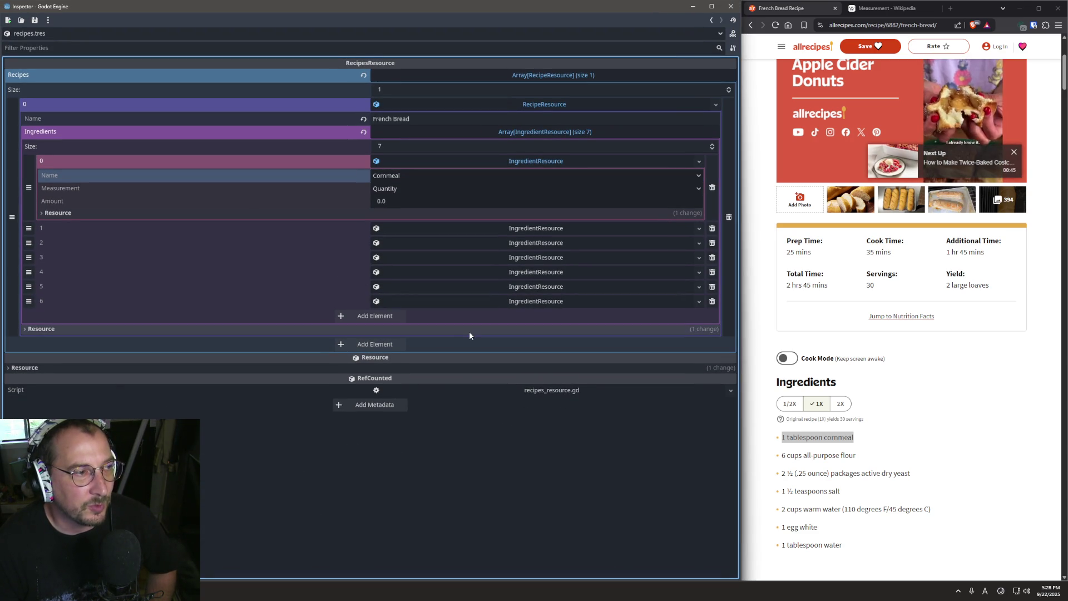
Review the measurement choices for the Cornmeal ingredient, leaving it as Quantity.
{"action": "left_click", "coordinate": [412, 192]}
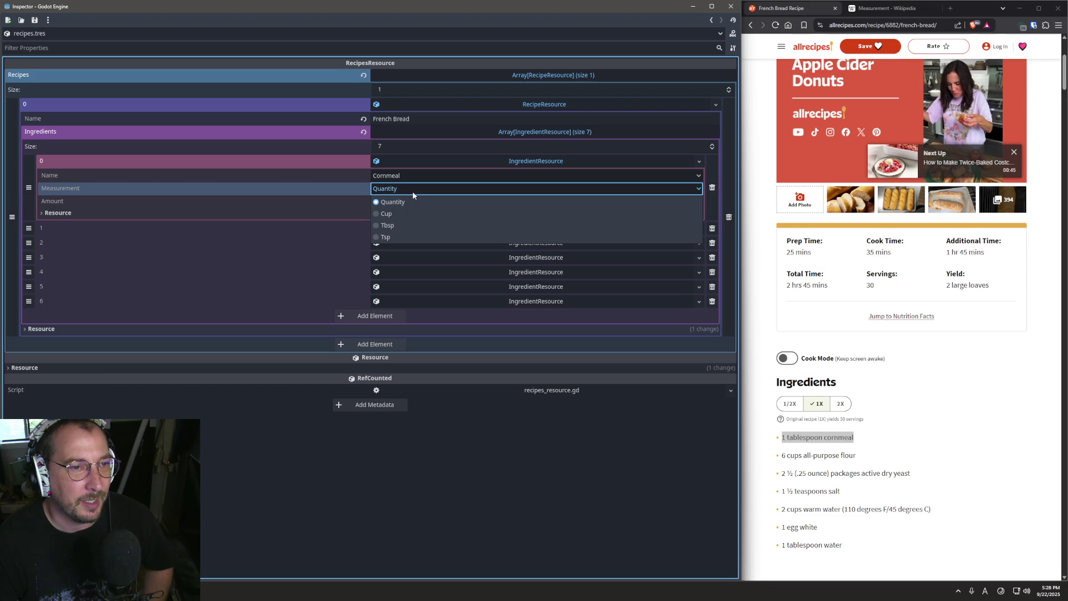
{"action": "left_click", "coordinate": [412, 191]}
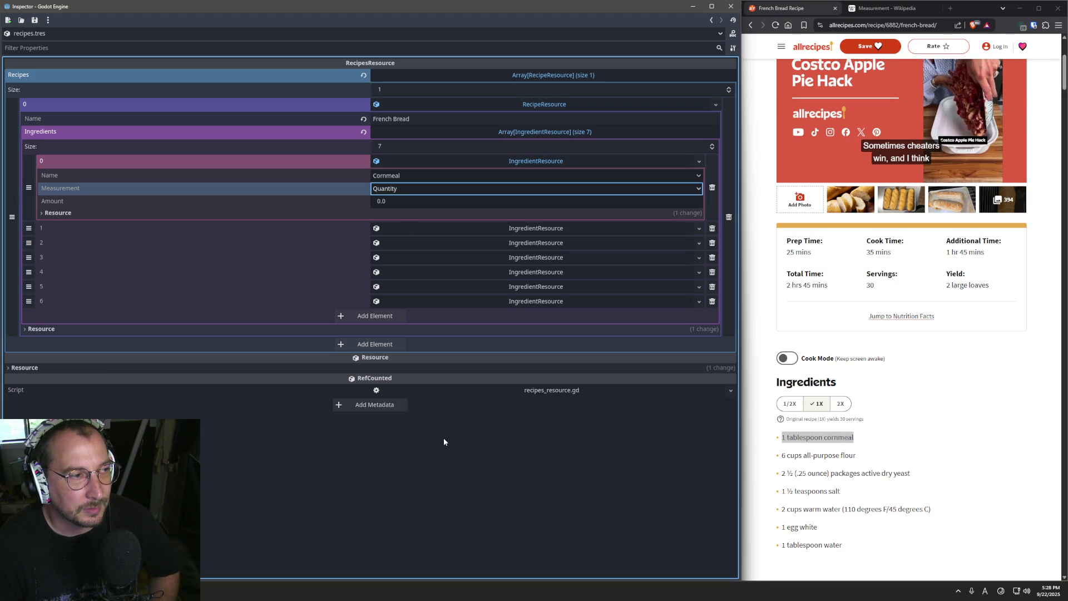
{"action": "left_click", "coordinate": [415, 193]}
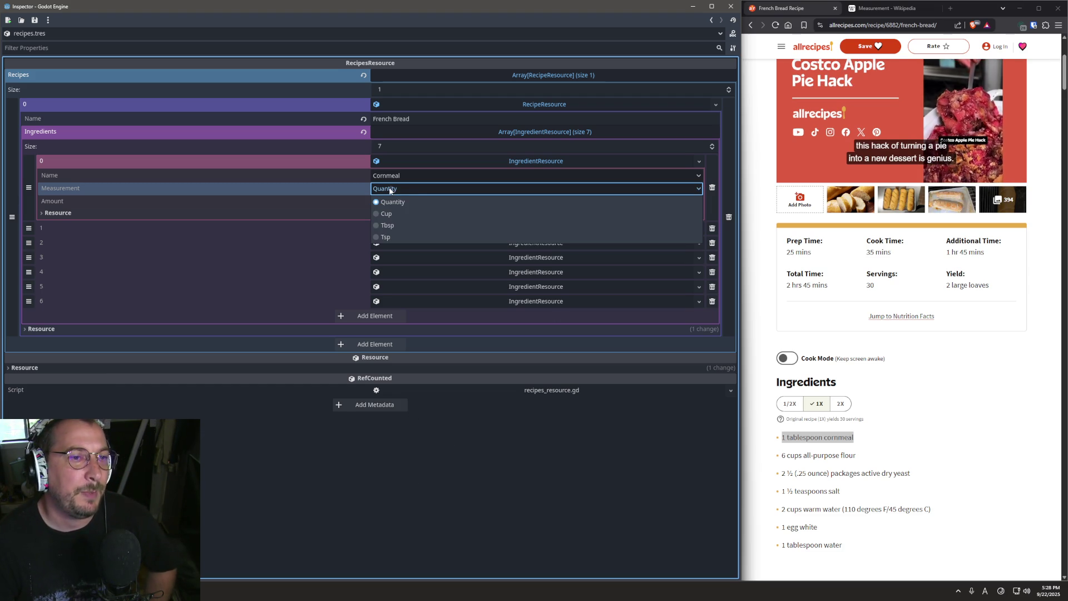
{"action": "left_click", "coordinate": [390, 190]}
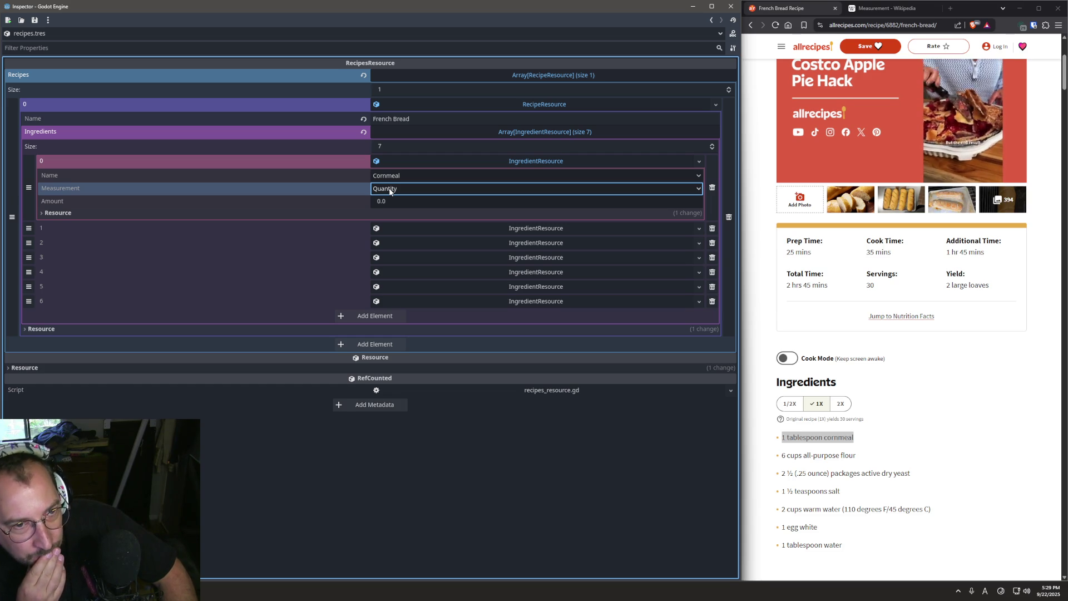
Expand ingredients 1 and 2 and name them Flour and Yeast.
{"action": "left_click", "coordinate": [415, 201]}
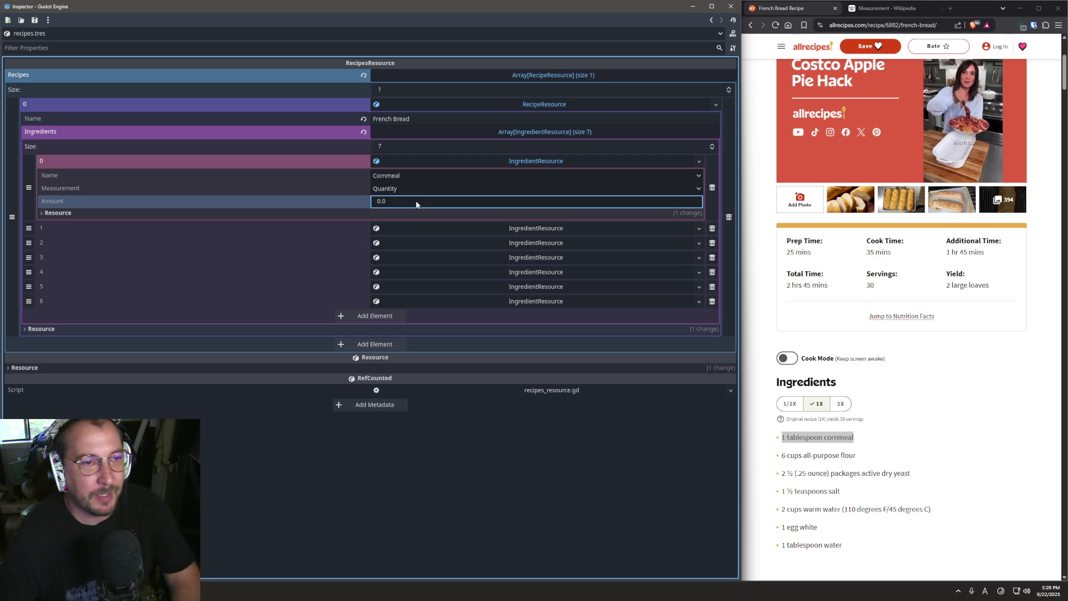
{"action": "left_click", "coordinate": [462, 229]}
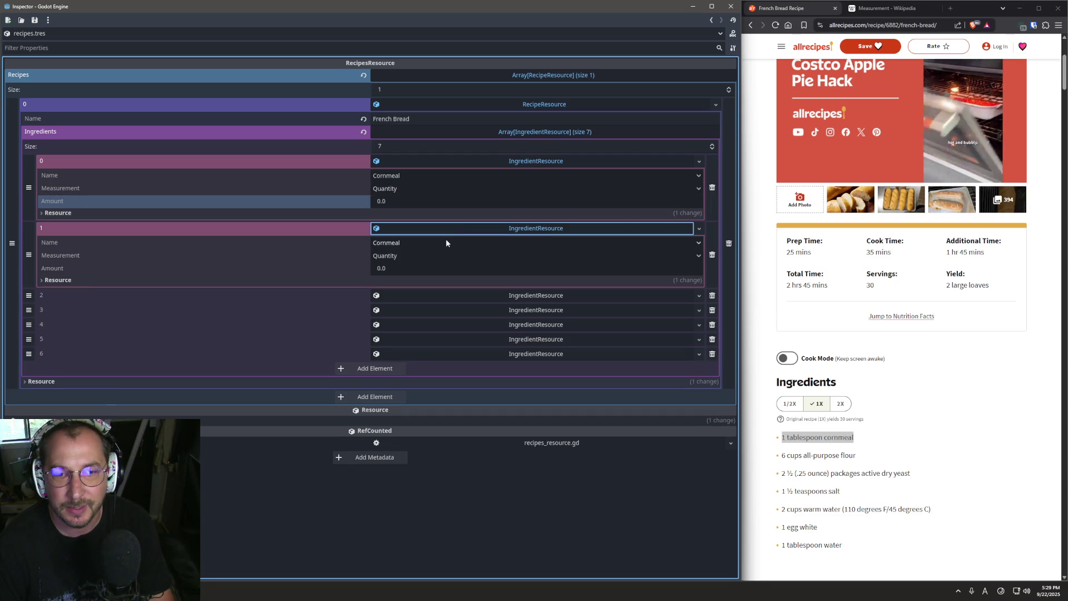
{"action": "left_click", "coordinate": [445, 243]}
{"action": "left_click", "coordinate": [416, 269]}
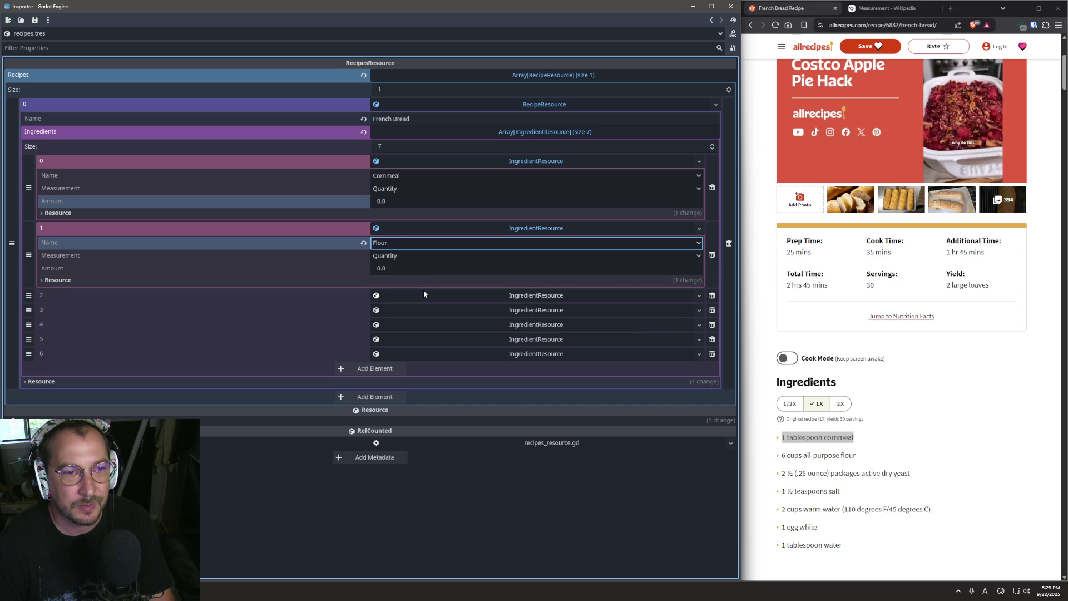
{"action": "left_click", "coordinate": [424, 295]}
{"action": "left_click", "coordinate": [420, 312]}
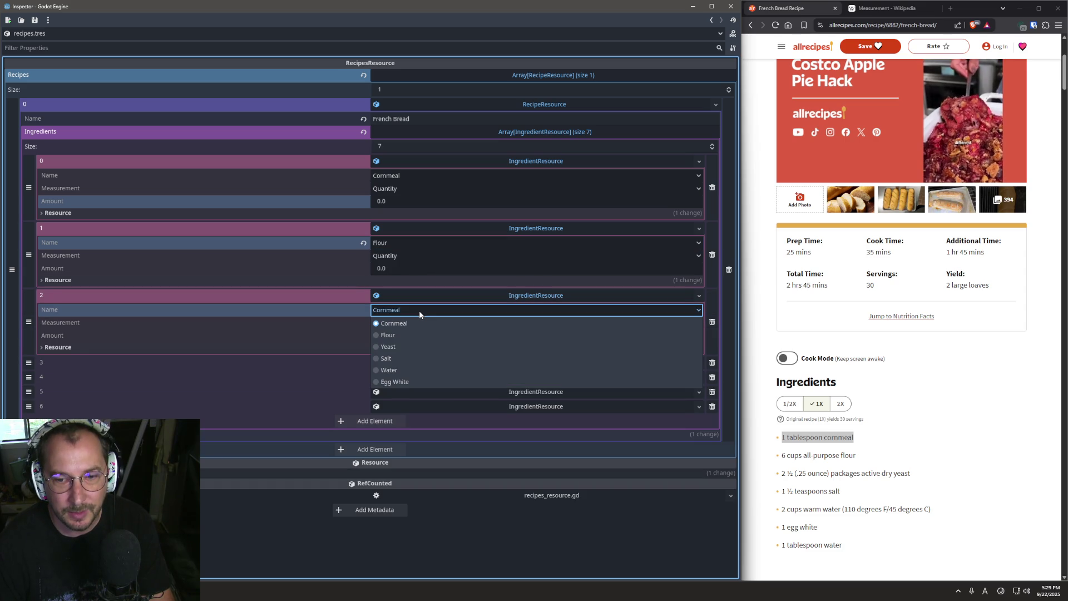
{"action": "left_click", "coordinate": [409, 355]}
Expand ingredients 3 and 4 and name them Salt and Water.
{"action": "left_click", "coordinate": [410, 363]}
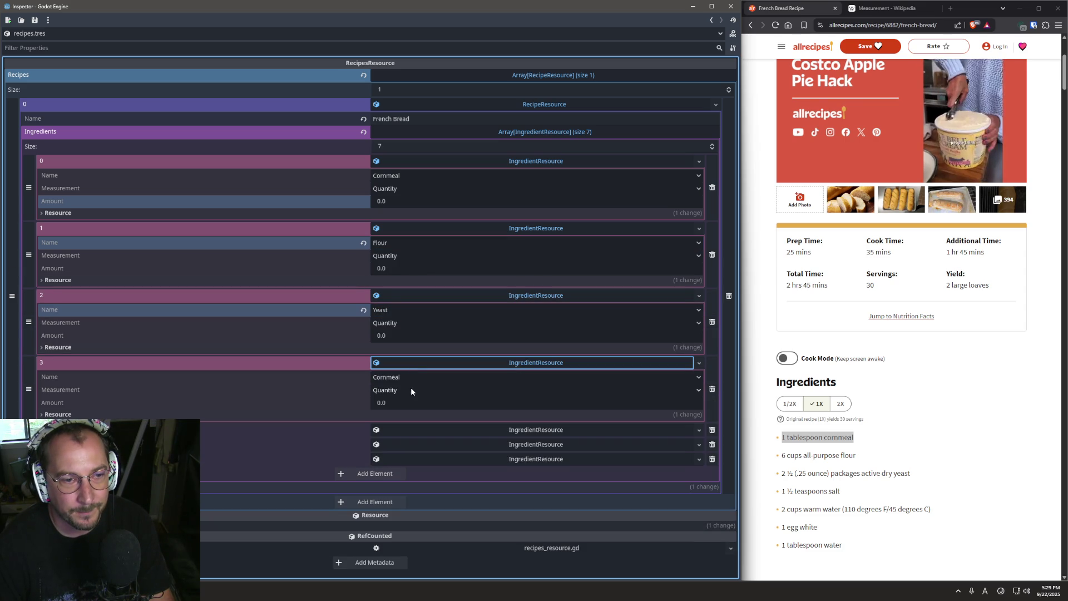
{"action": "left_click", "coordinate": [411, 376]}
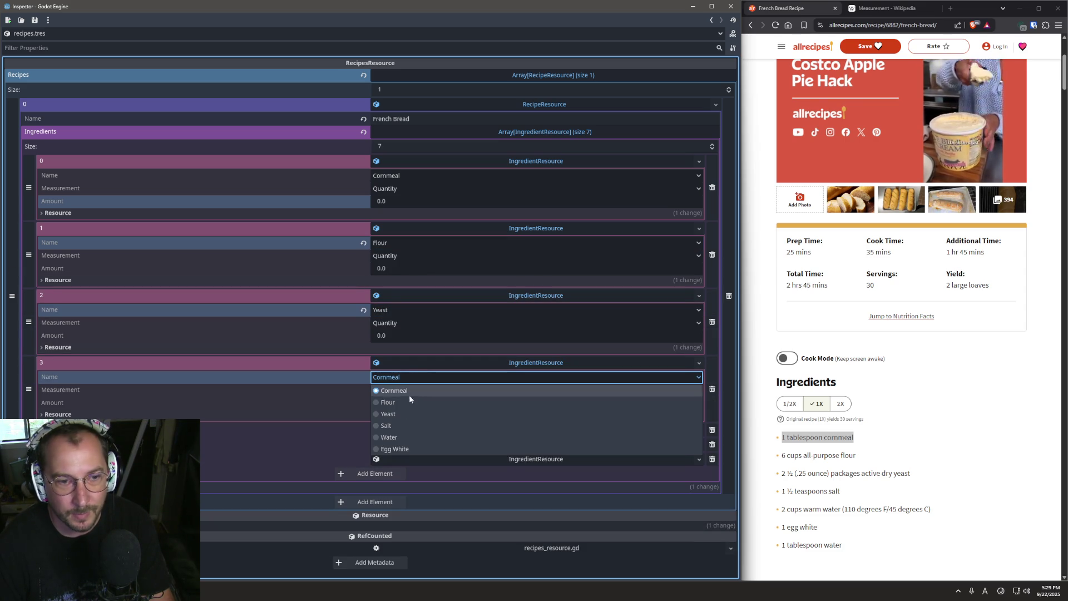
{"action": "left_click", "coordinate": [405, 429]}
{"action": "left_click", "coordinate": [415, 432]}
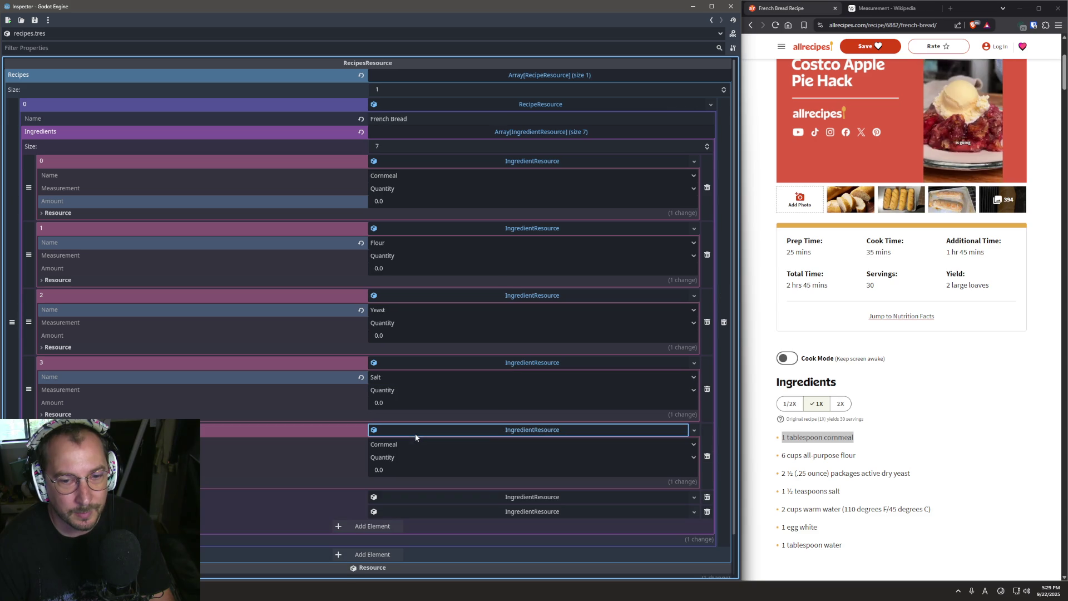
{"action": "left_click", "coordinate": [402, 442]}
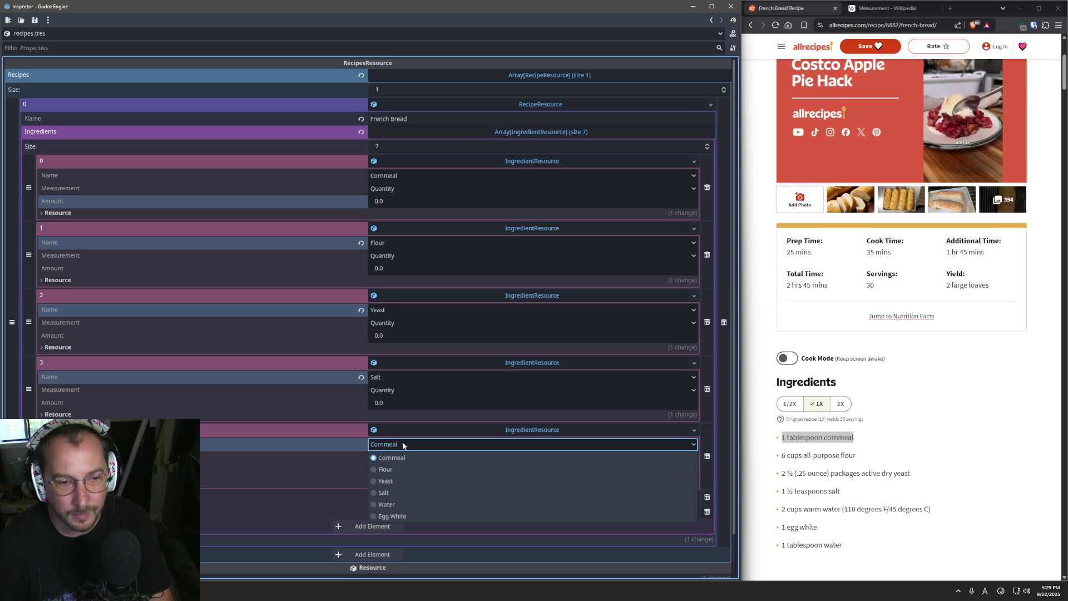
{"action": "left_click", "coordinate": [408, 502]}
Name ingredient 5 Egg White, leaving ingredient 6's name unchanged.
{"action": "left_click", "coordinate": [418, 495]}
{"action": "scroll", "coordinate": [419, 493], "scroll_direction": "down", "scroll_amount": 3}
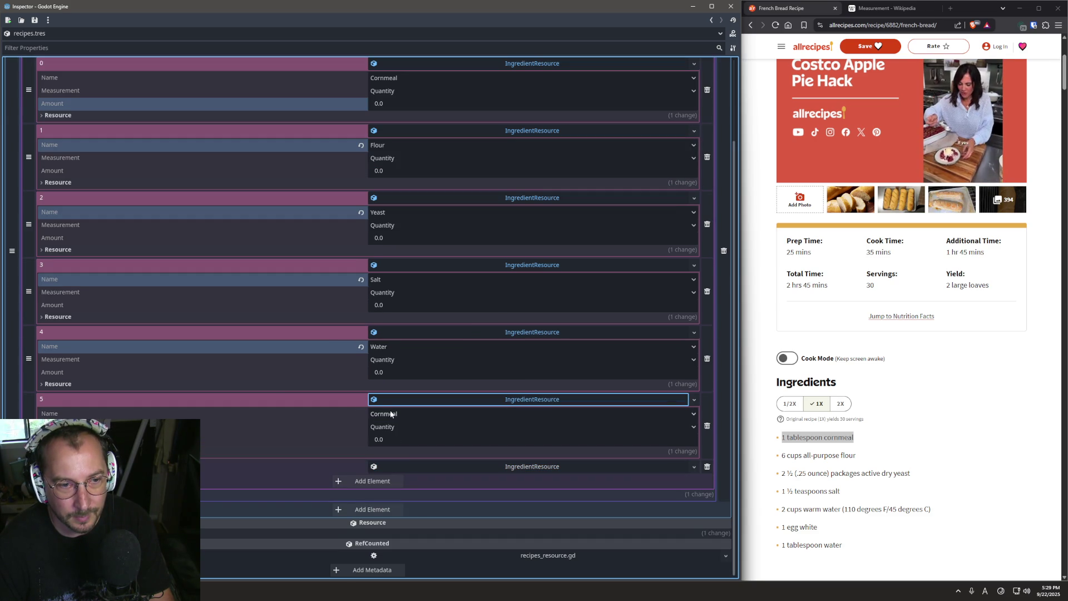
{"action": "left_click", "coordinate": [405, 414]}
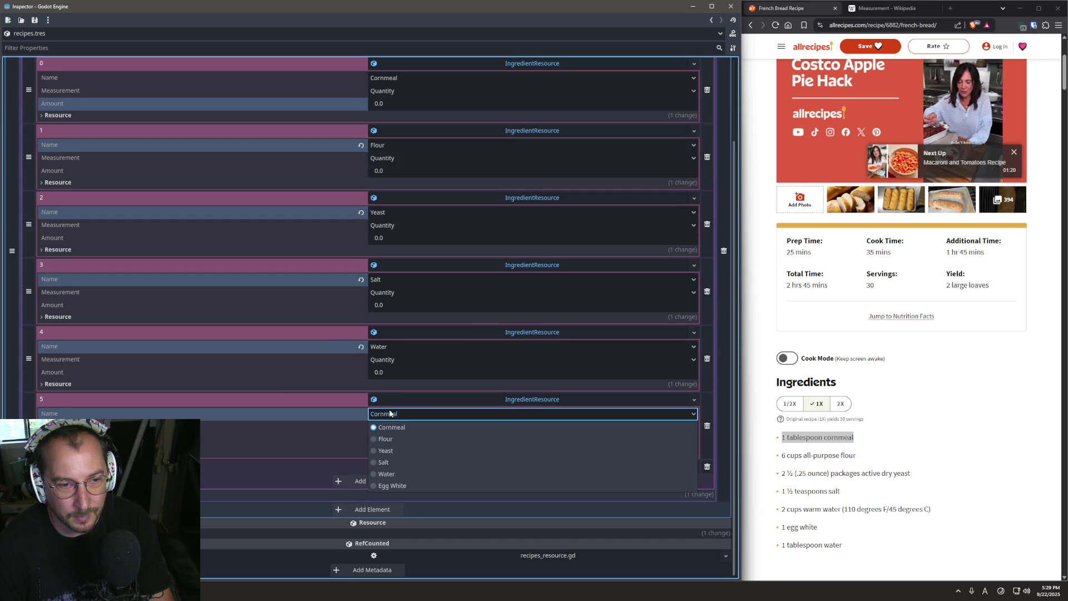
{"action": "left_click", "coordinate": [404, 486]}
{"action": "left_click", "coordinate": [423, 462]}
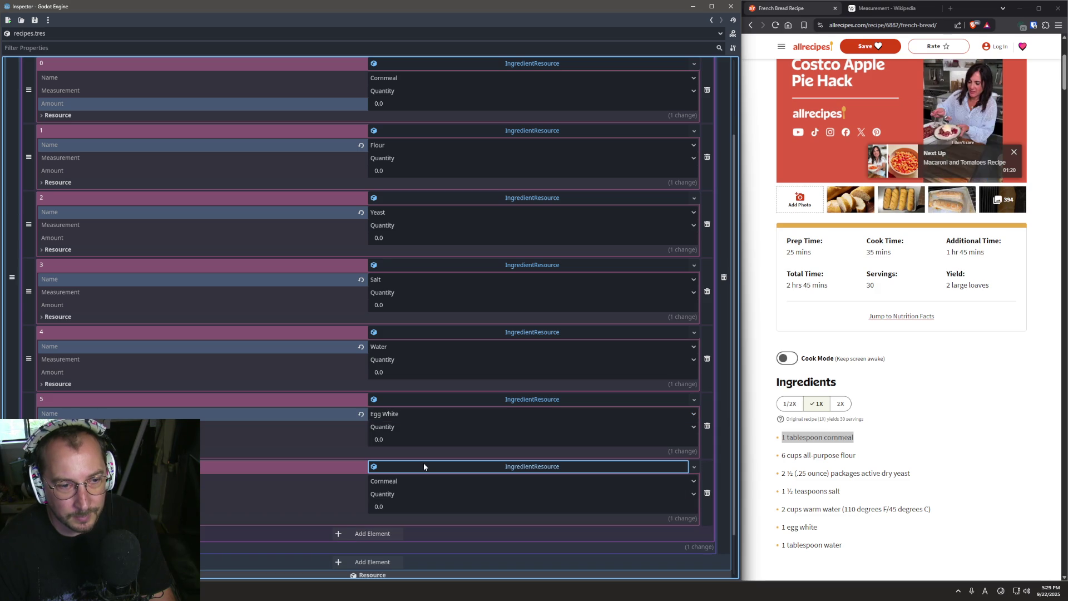
{"action": "left_click", "coordinate": [412, 480]}
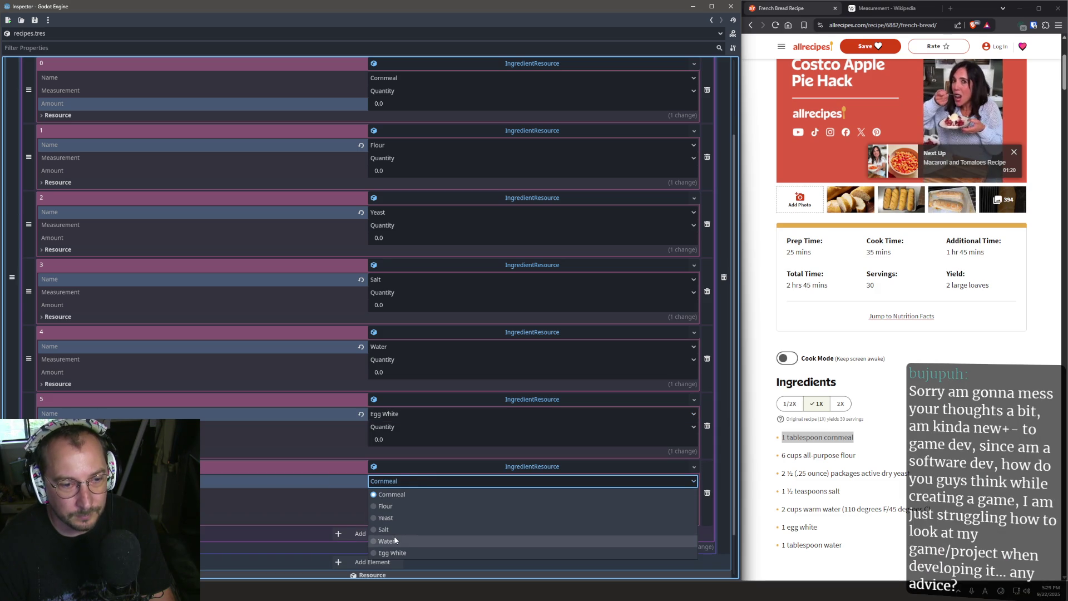
{"action": "left_click", "coordinate": [358, 472]}
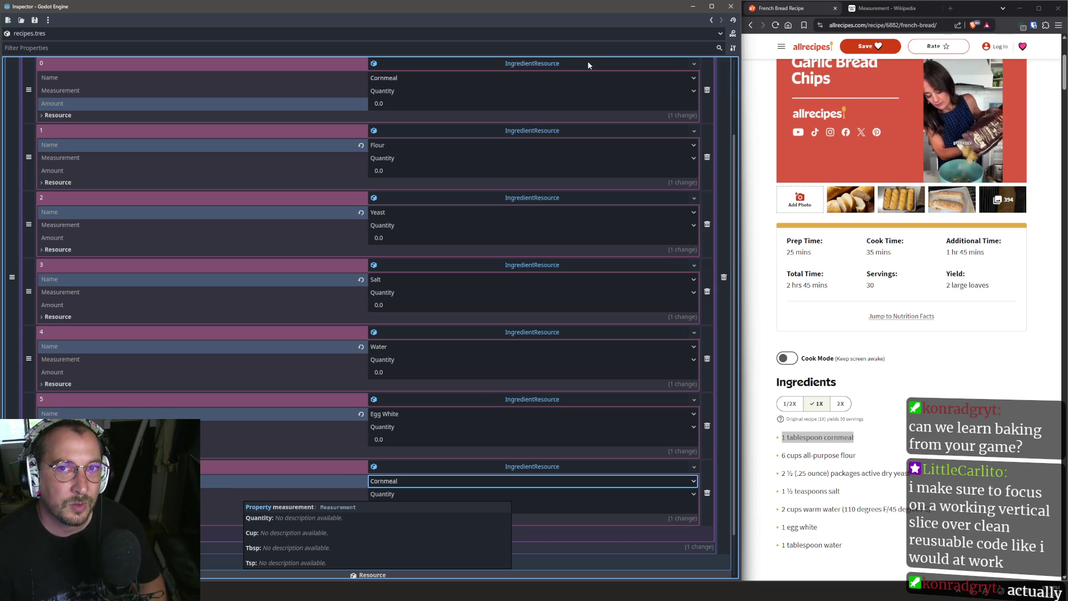
In a new browser tab, search the web for the game designer's name.
{"action": "left_click", "coordinate": [945, 6]}
{"action": "left_click", "coordinate": [946, 7]}
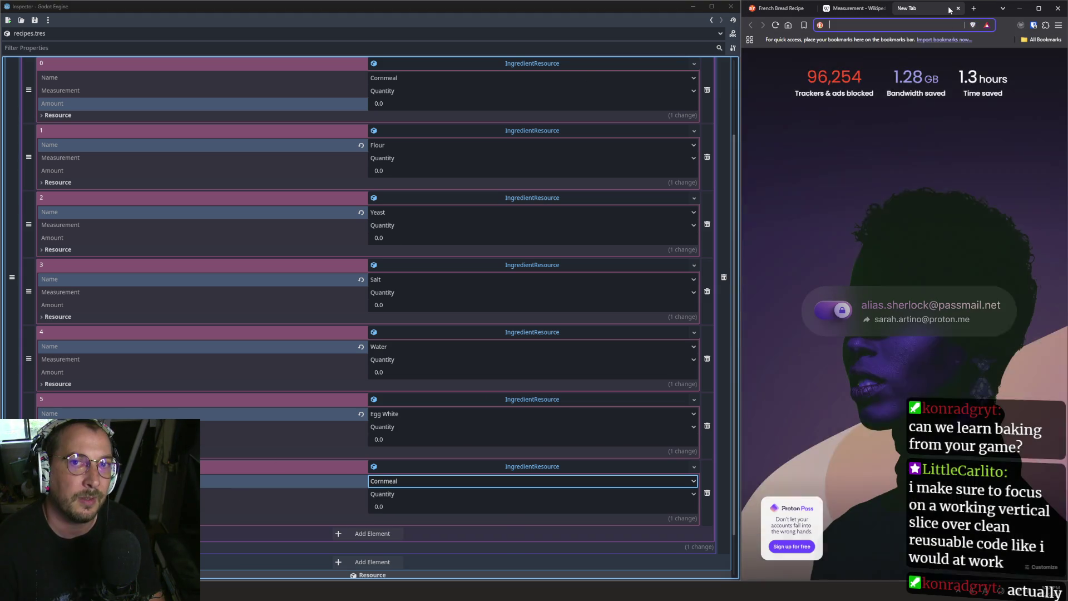
{"action": "type", "text": "soren h"}
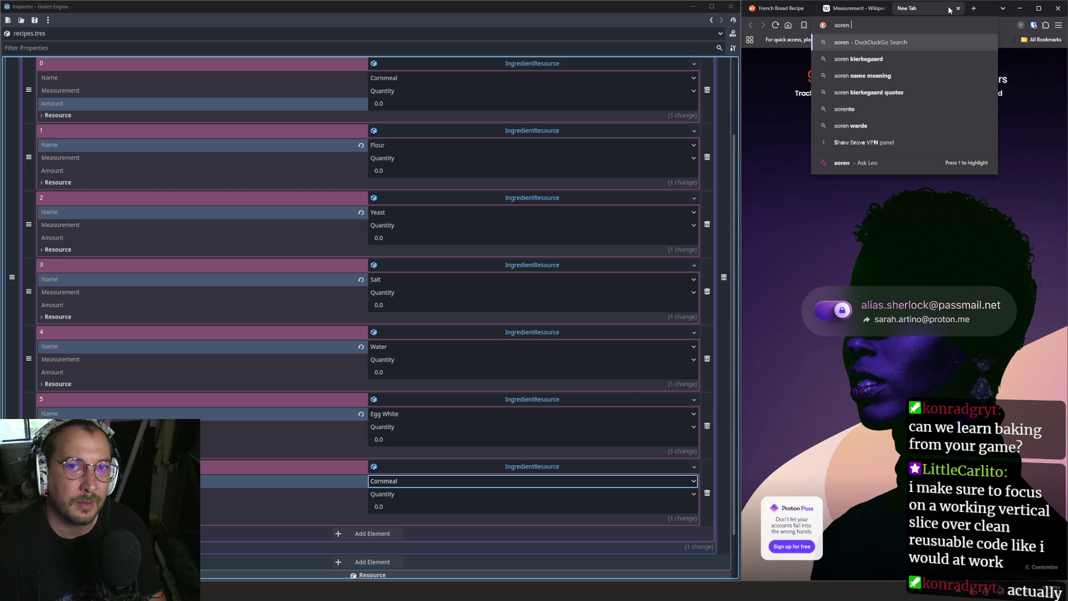
{"action": "key", "text": "BackSpace"}
{"action": "type", "text": "johnson"}
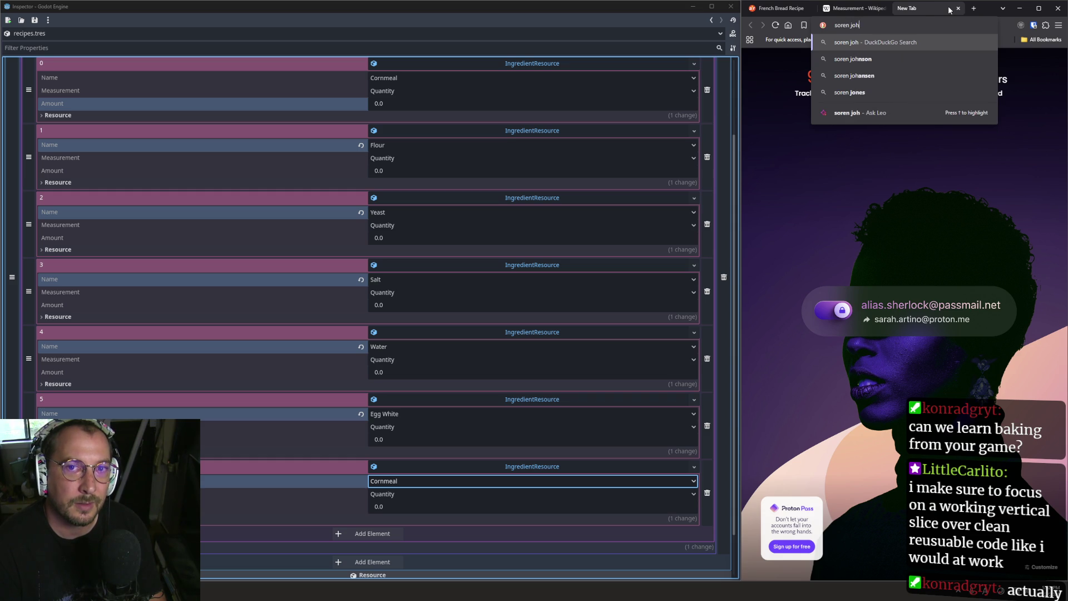
{"action": "key", "text": "Return"}
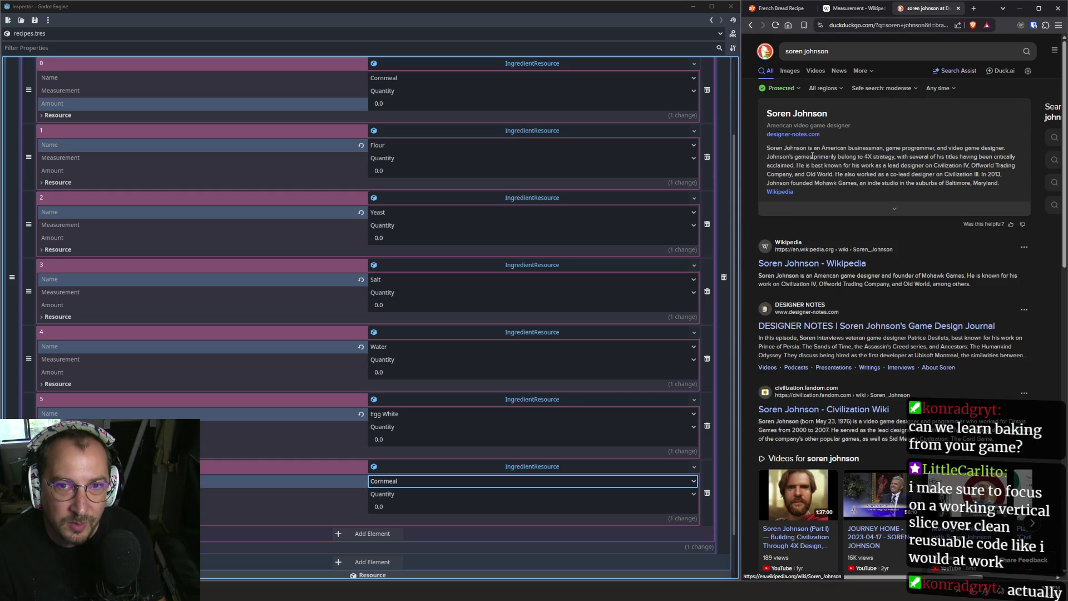
Open the designer's journal and load its designer-notes.com address in a new tab.
{"action": "left_click", "coordinate": [806, 137]}
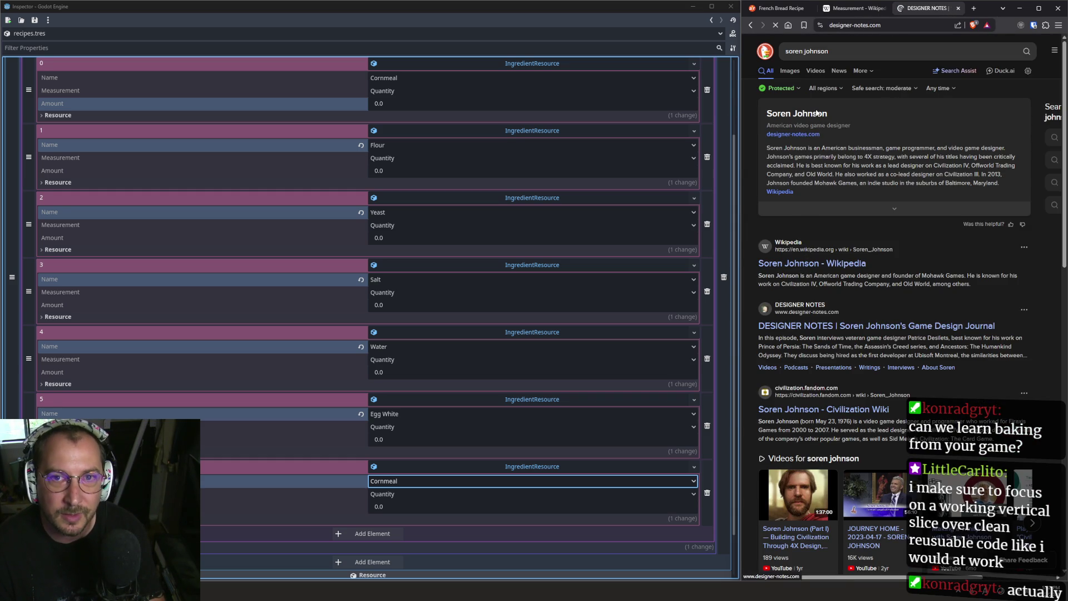
{"action": "left_click", "coordinate": [857, 25]}
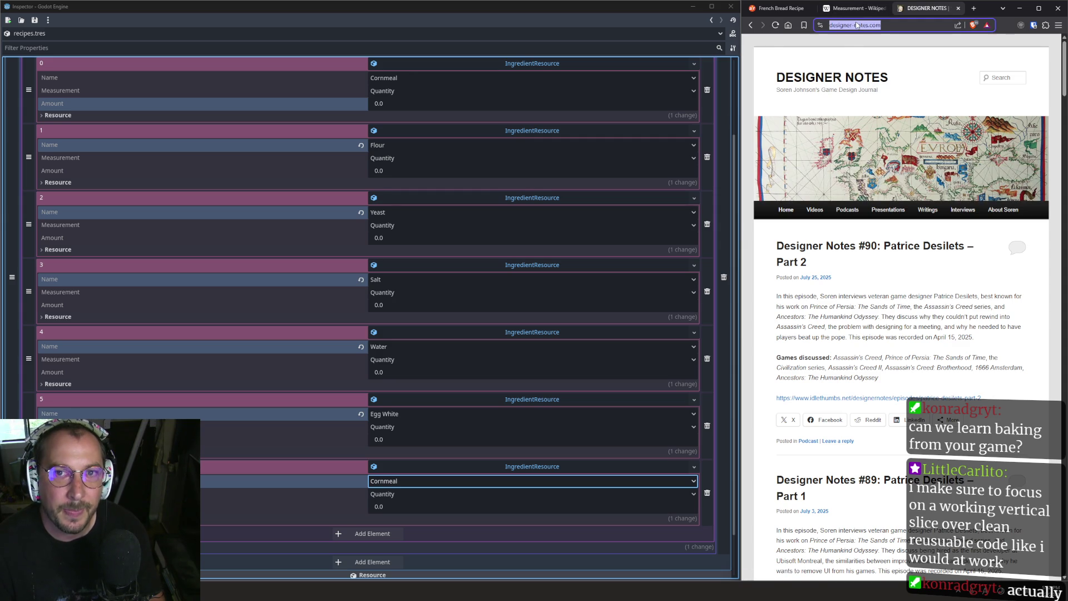
{"action": "key", "text": "ctrl+c"}
{"action": "key", "text": "alt+Tab"}
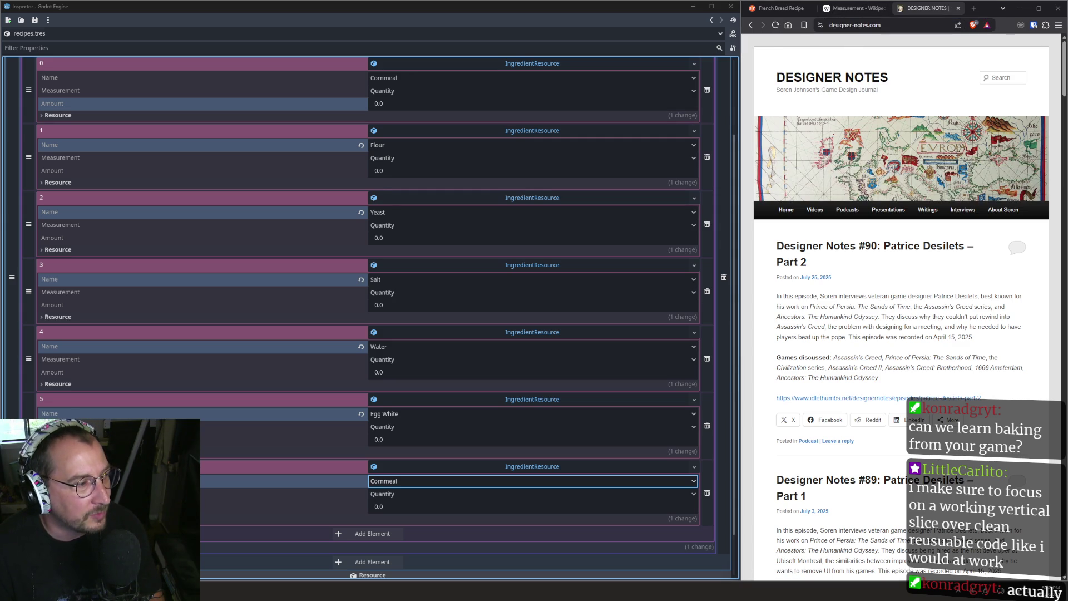
{"action": "key", "text": "ctrl+v"}
{"action": "key", "text": "Return"}
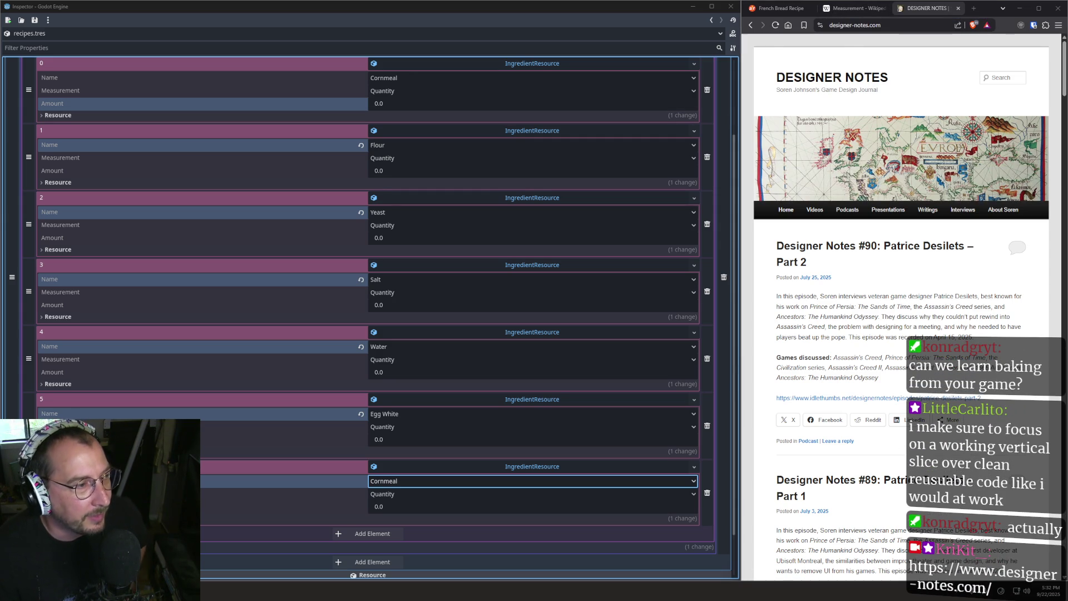
Scroll through the Designer Notes blog's recent posts.
{"action": "scroll", "coordinate": [888, 307], "scroll_direction": "down", "scroll_amount": 1}
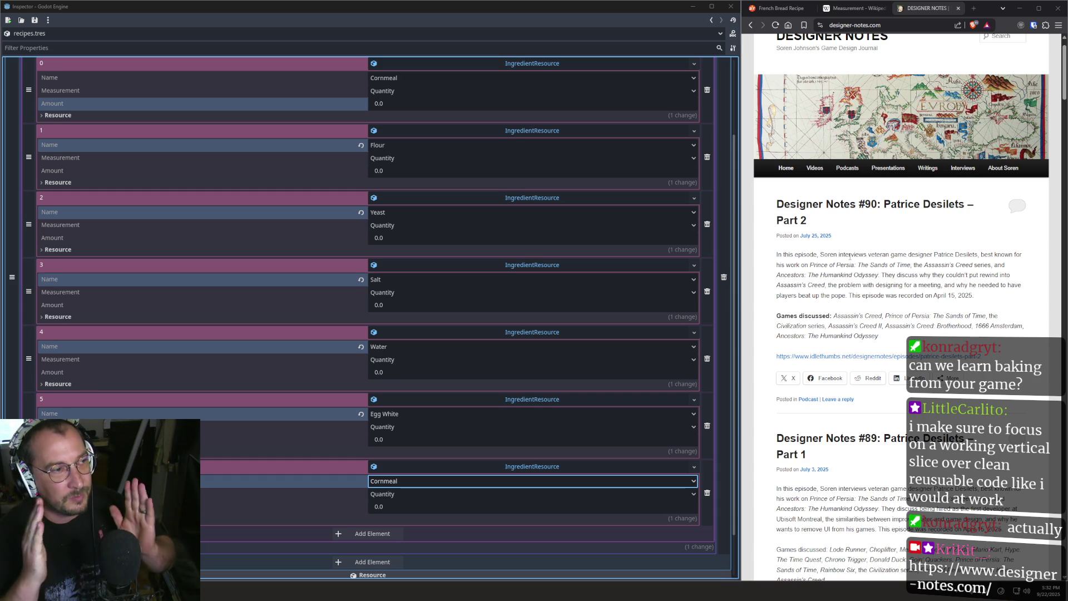
{"action": "scroll", "coordinate": [878, 276], "scroll_direction": "down", "scroll_amount": 3}
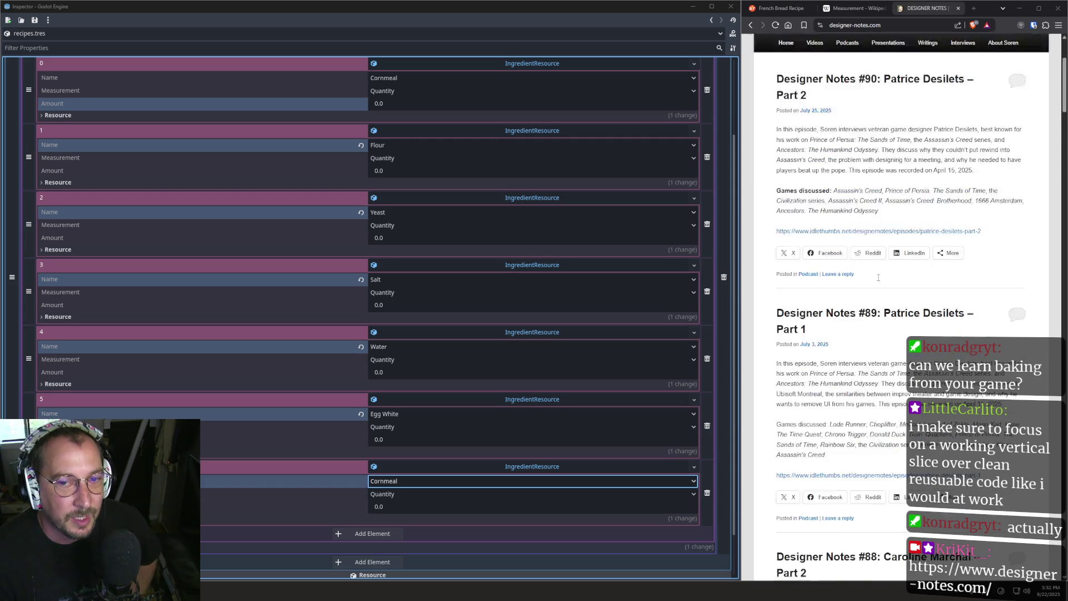
{"action": "scroll", "coordinate": [878, 277], "scroll_direction": "down", "scroll_amount": 5}
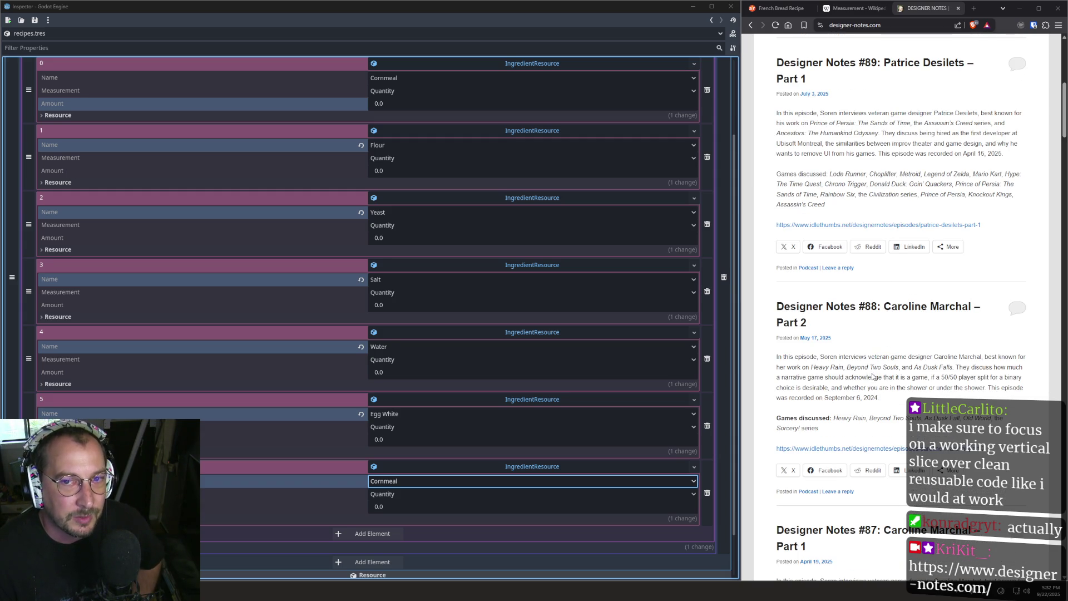
{"action": "scroll", "coordinate": [872, 377], "scroll_direction": "up", "scroll_amount": 10}
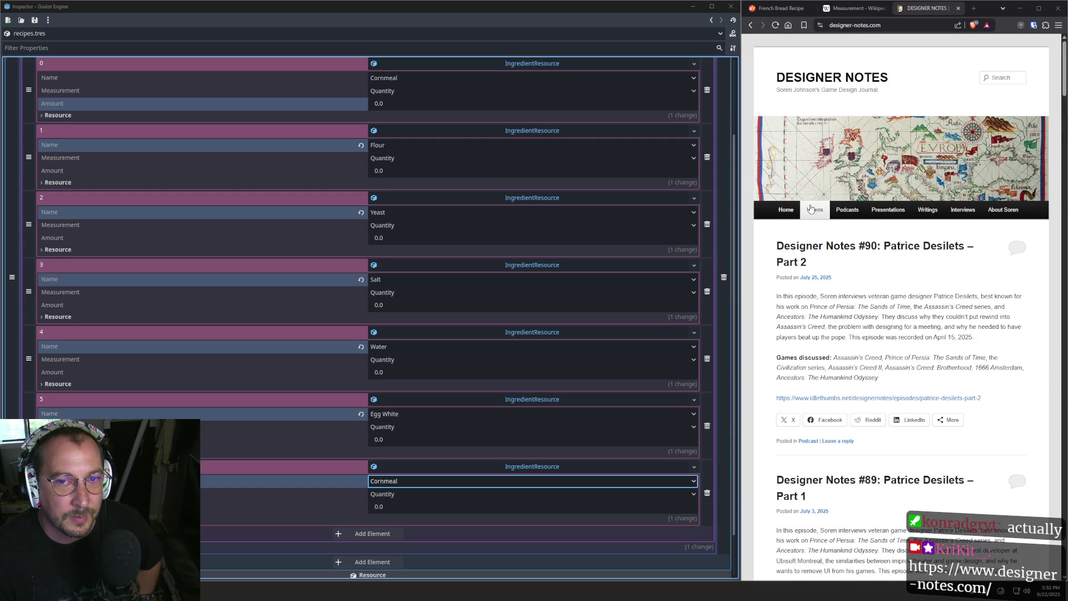
{"action": "scroll", "coordinate": [839, 294], "scroll_direction": "down", "scroll_amount": 15}
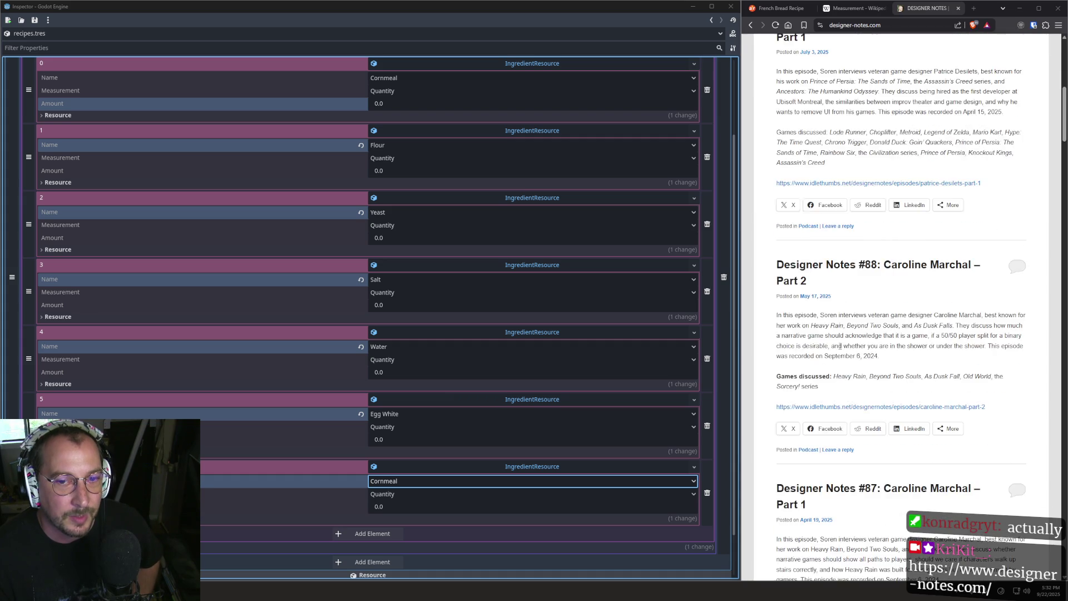
{"action": "scroll", "coordinate": [840, 346], "scroll_direction": "down", "scroll_amount": 10}
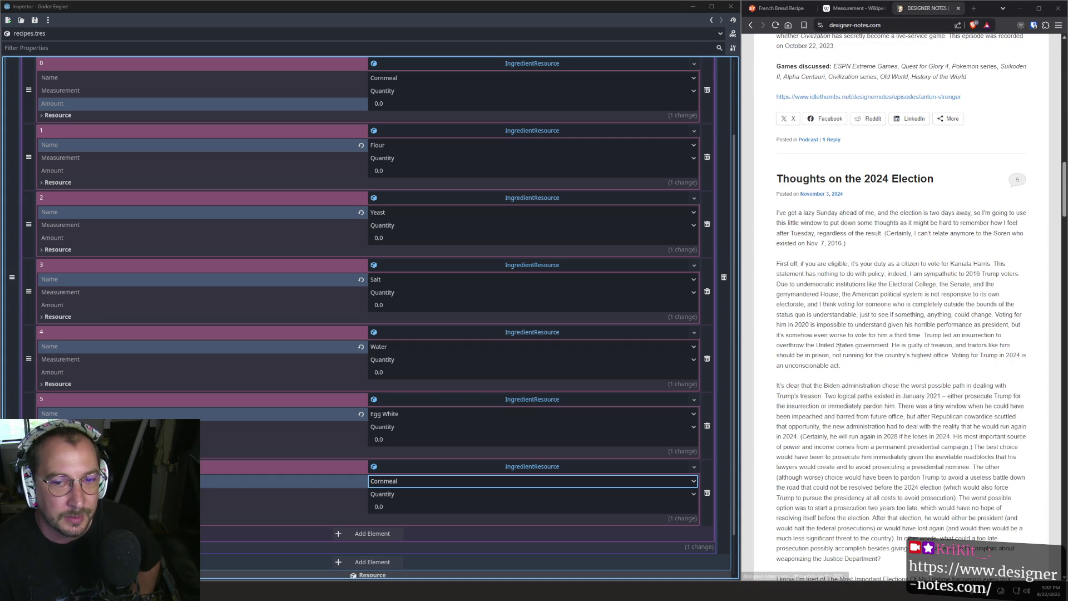
{"action": "scroll", "coordinate": [835, 243], "scroll_direction": "down", "scroll_amount": 20}
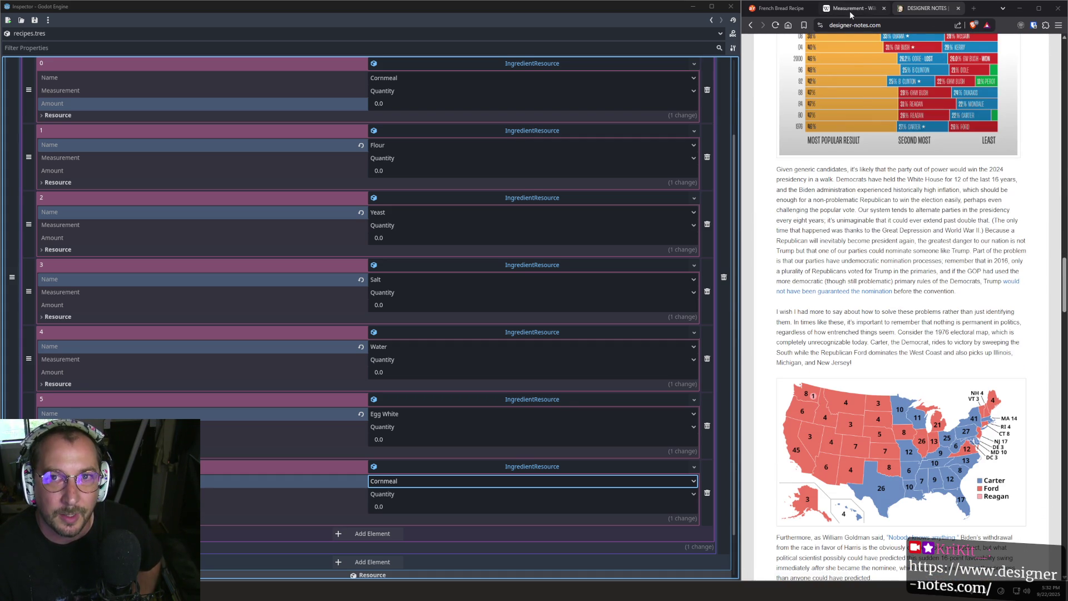
{"action": "scroll", "coordinate": [885, 201], "scroll_direction": "up", "scroll_amount": 1}
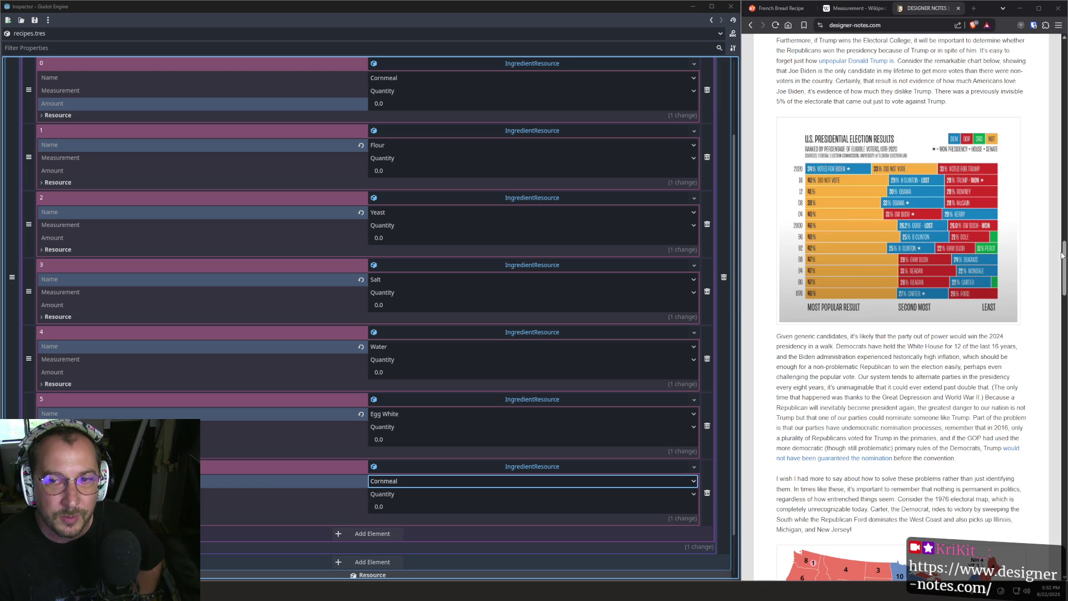
{"action": "mouse_move", "coordinate": [1063, 257]}
{"action": "left_mouse_down"}
{"action": "mouse_move", "coordinate": [1060, 396]}
{"action": "mouse_move", "coordinate": [1057, 345]}
{"action": "left_mouse_up"}
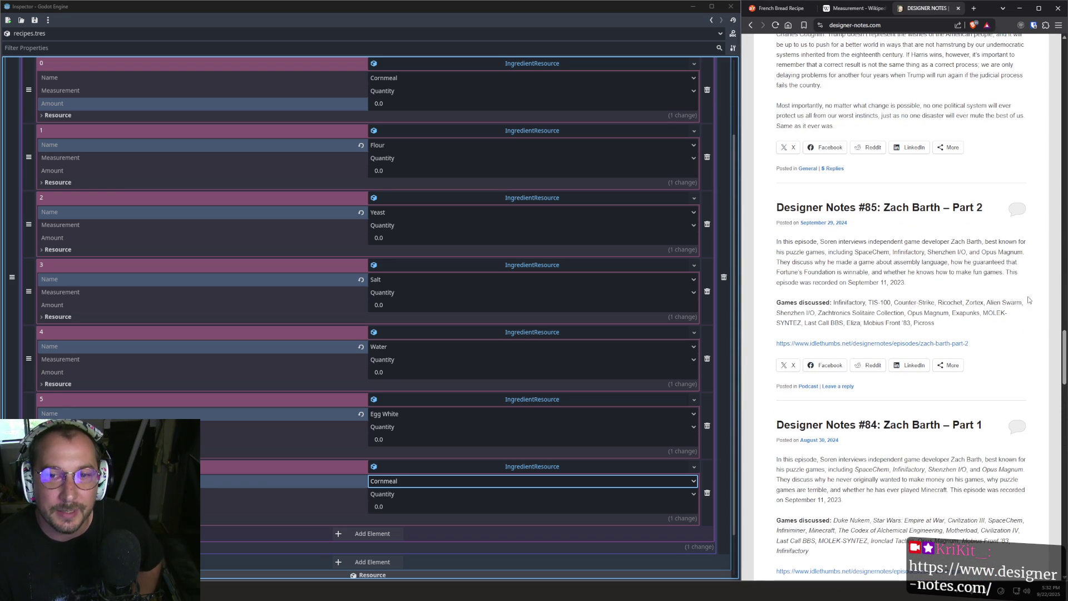
Close the Designer Notes blog tab, returning to the French Bread recipe.
{"action": "left_click", "coordinate": [957, 8]}
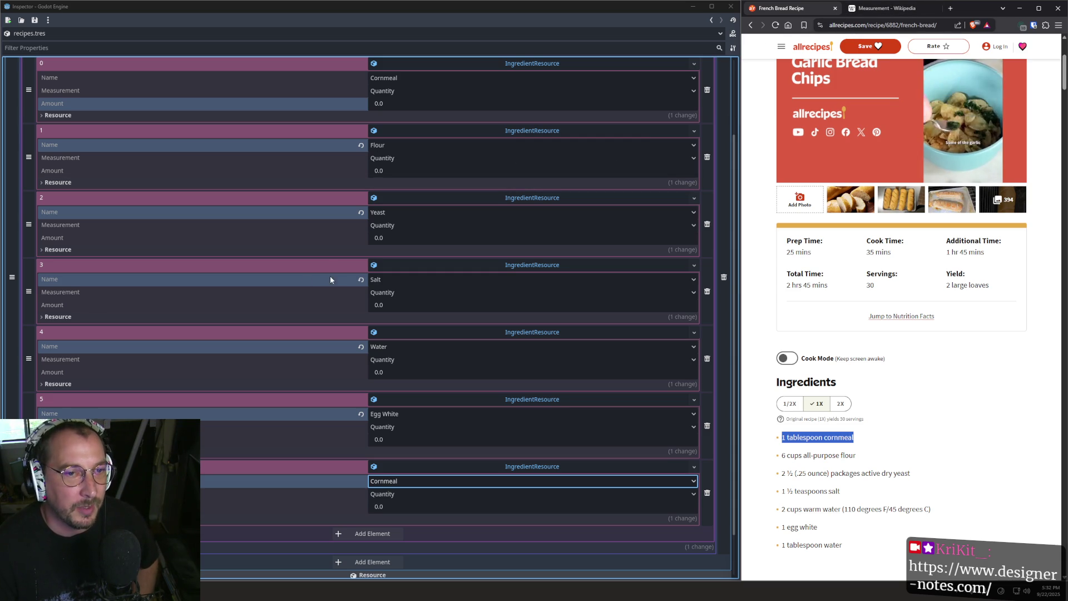
{"action": "mouse_move", "coordinate": [795, 105]}
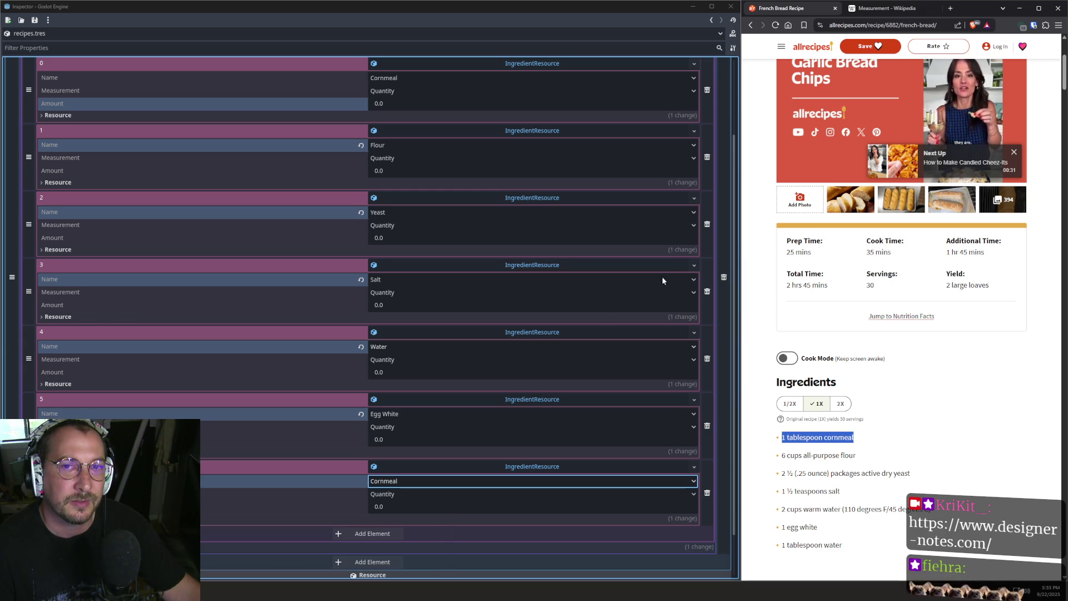
Search 'dice game podcast' in a fresh tab and scroll through the results.
{"action": "mouse_move", "coordinate": [874, 124]}
{"action": "left_click", "coordinate": [950, 8]}
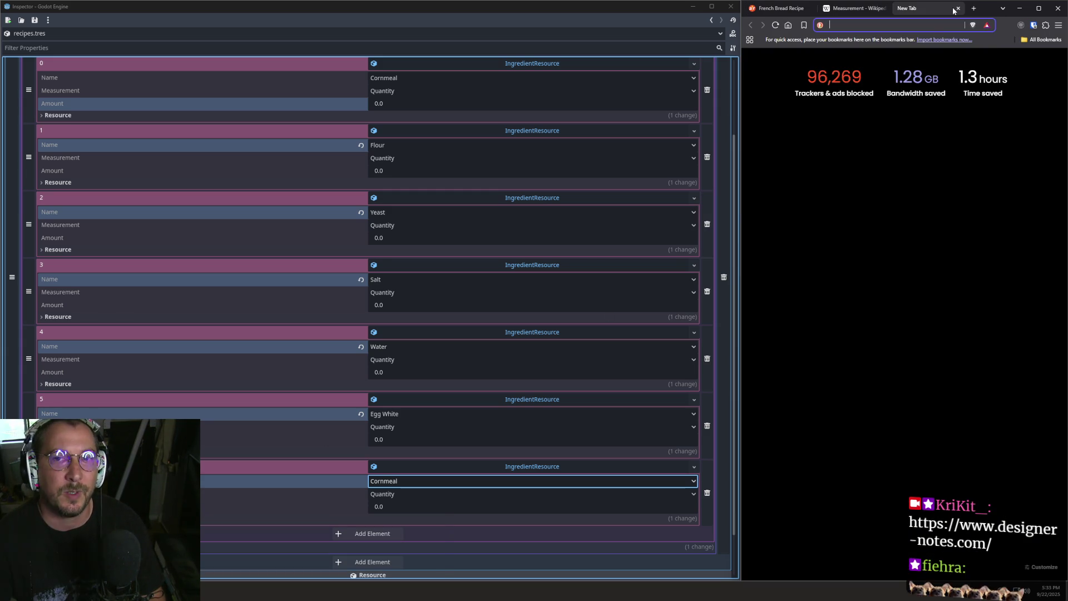
{"action": "type", "text": "dice ga"}
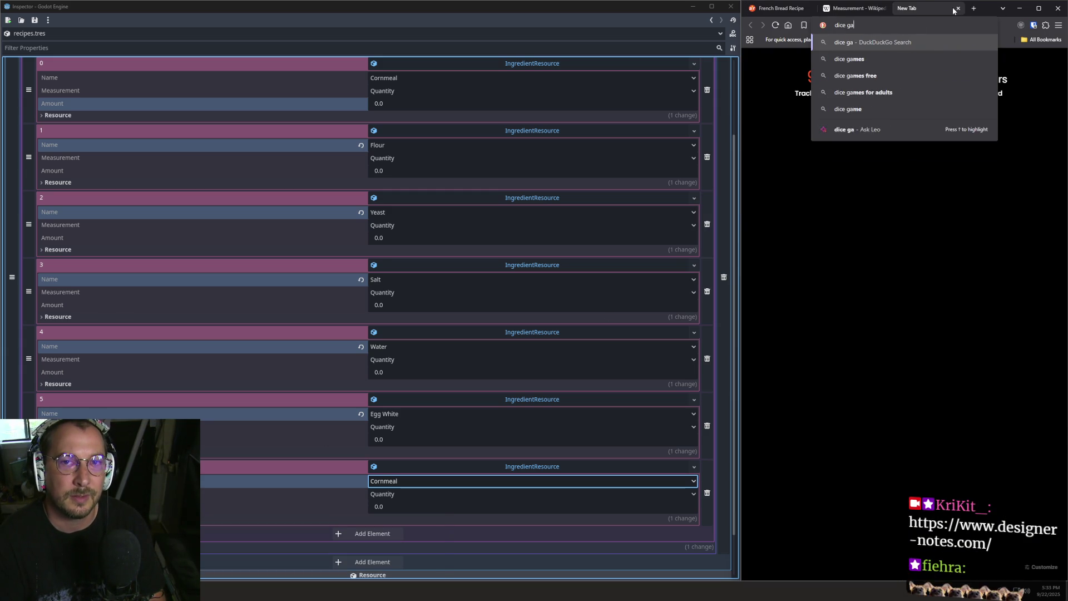
{"action": "type", "text": "me podcast"}
{"action": "key", "text": "Return"}
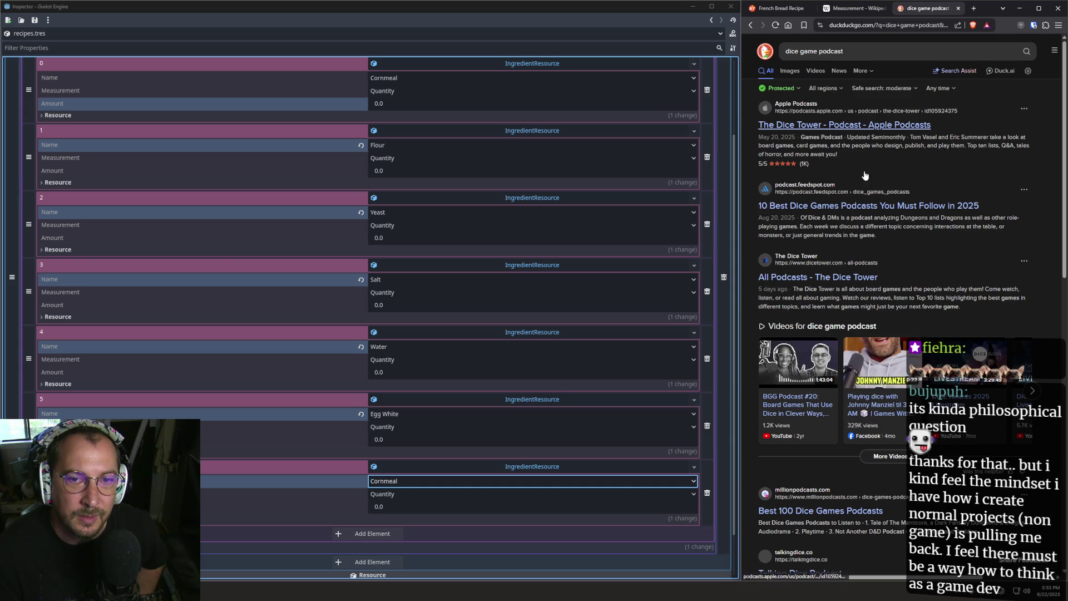
{"action": "scroll", "coordinate": [838, 161], "scroll_direction": "down", "scroll_amount": 2}
{"action": "scroll", "coordinate": [838, 161], "scroll_direction": "down", "scroll_amount": 2}
{"action": "scroll", "coordinate": [867, 281], "scroll_direction": "down", "scroll_amount": 3}
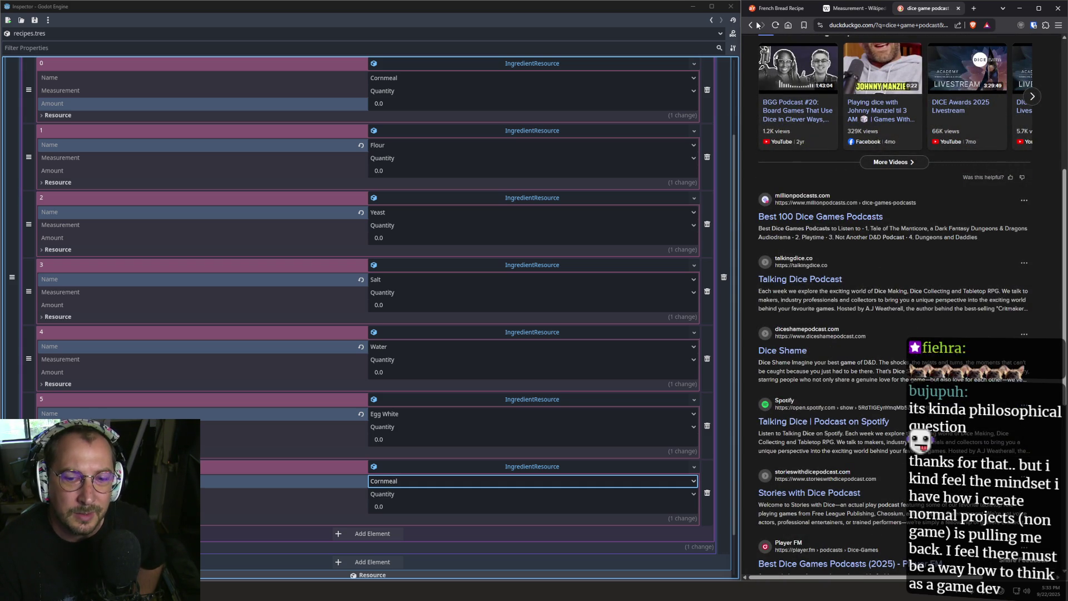
{"action": "scroll", "coordinate": [784, 63], "scroll_direction": "up", "scroll_amount": 7}
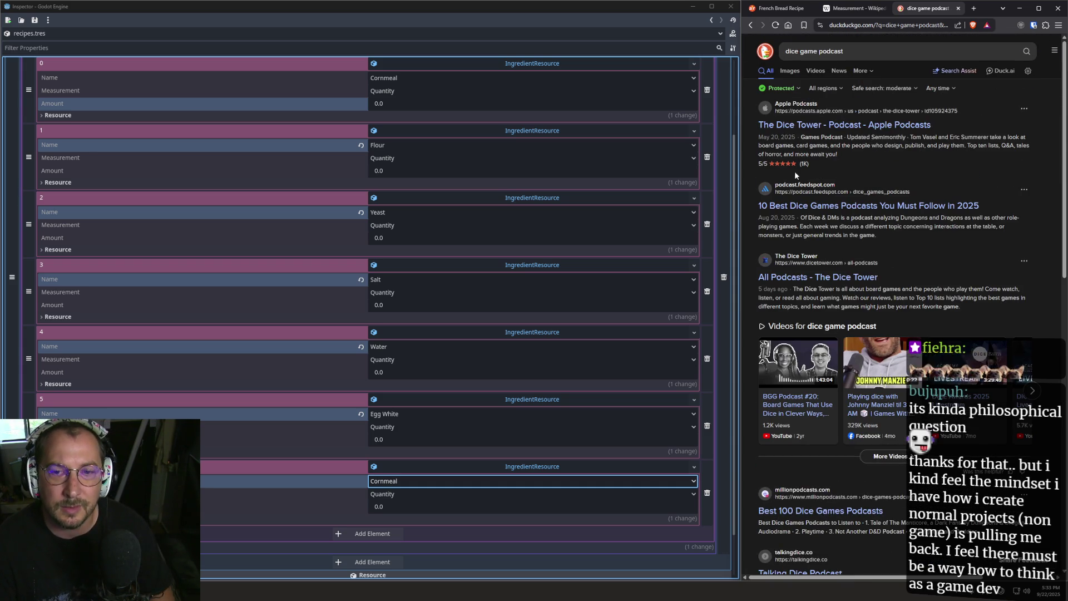
{"action": "scroll", "coordinate": [834, 189], "scroll_direction": "down", "scroll_amount": 8}
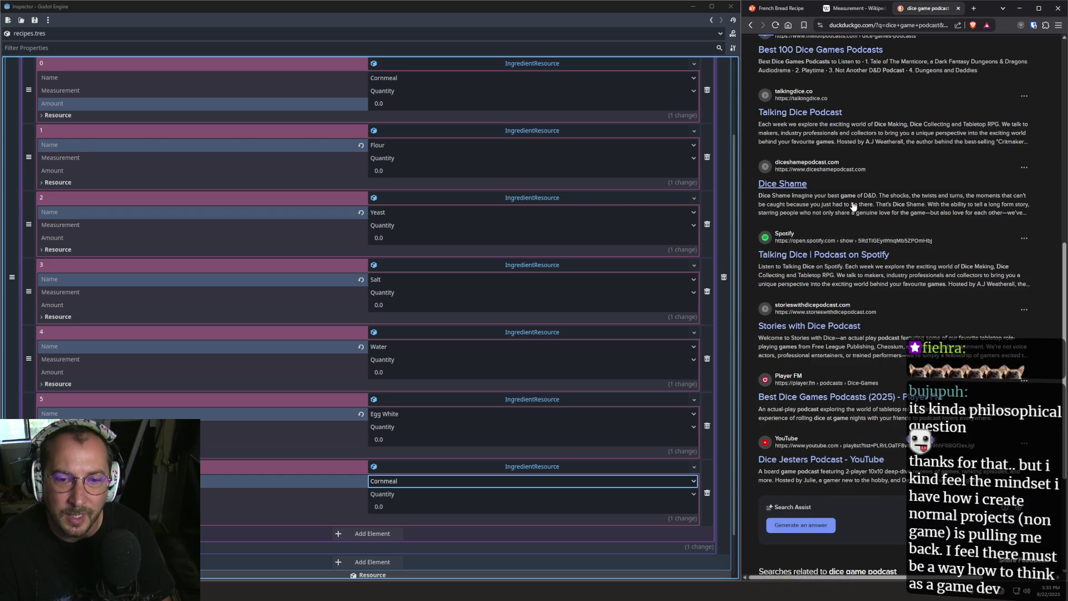
{"action": "scroll", "coordinate": [855, 212], "scroll_direction": "down", "scroll_amount": 2}
{"action": "scroll", "coordinate": [851, 180], "scroll_direction": "up", "scroll_amount": 7}
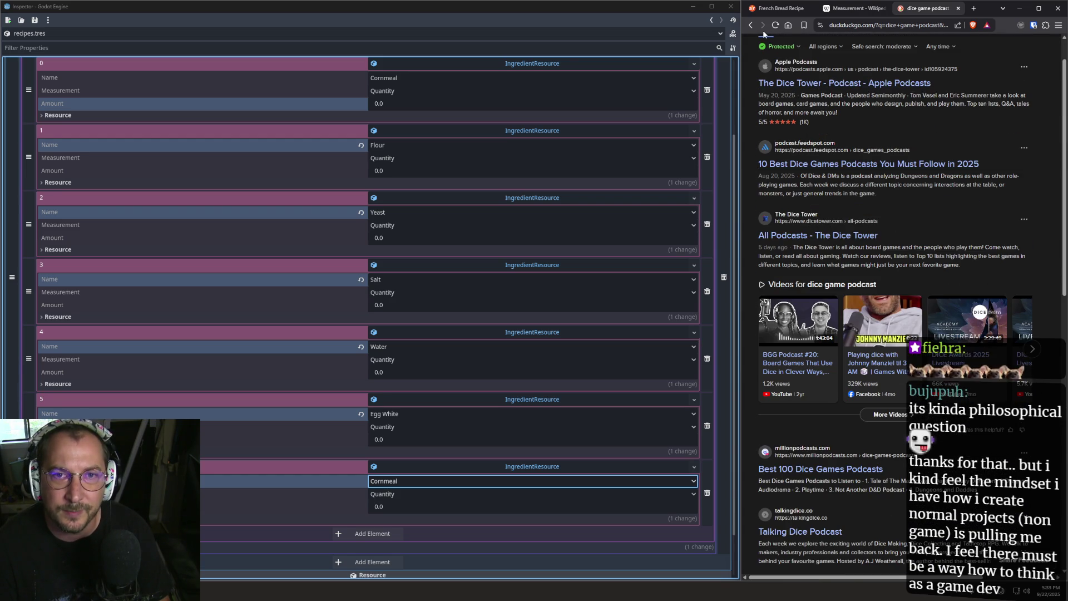
{"action": "scroll", "coordinate": [779, 44], "scroll_direction": "up", "scroll_amount": 1}
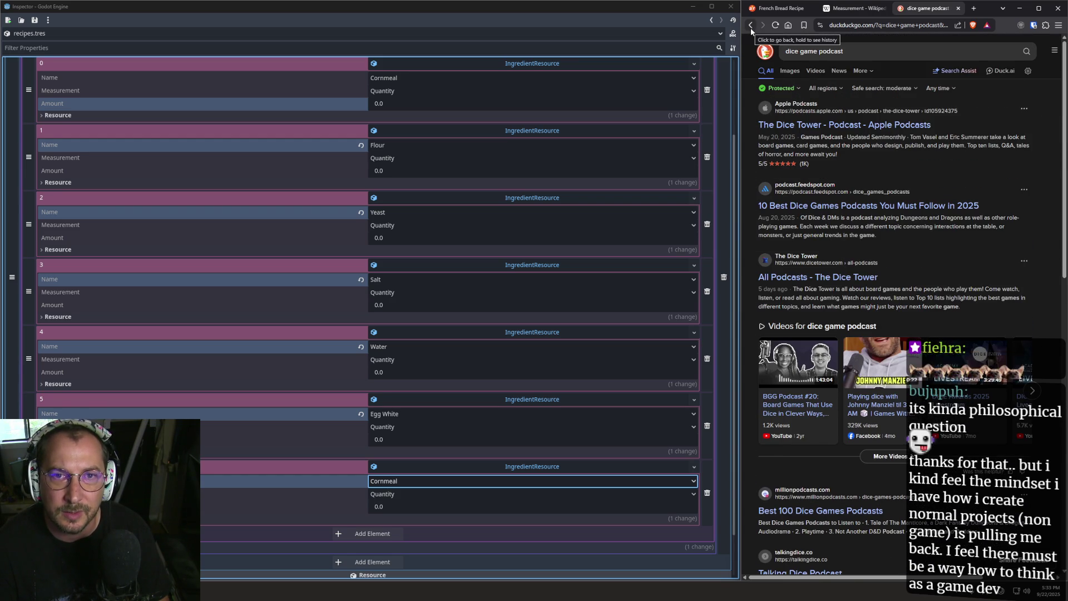
Refine the query to the DICE design awards game design podcast.
{"action": "left_click", "coordinate": [801, 51]}
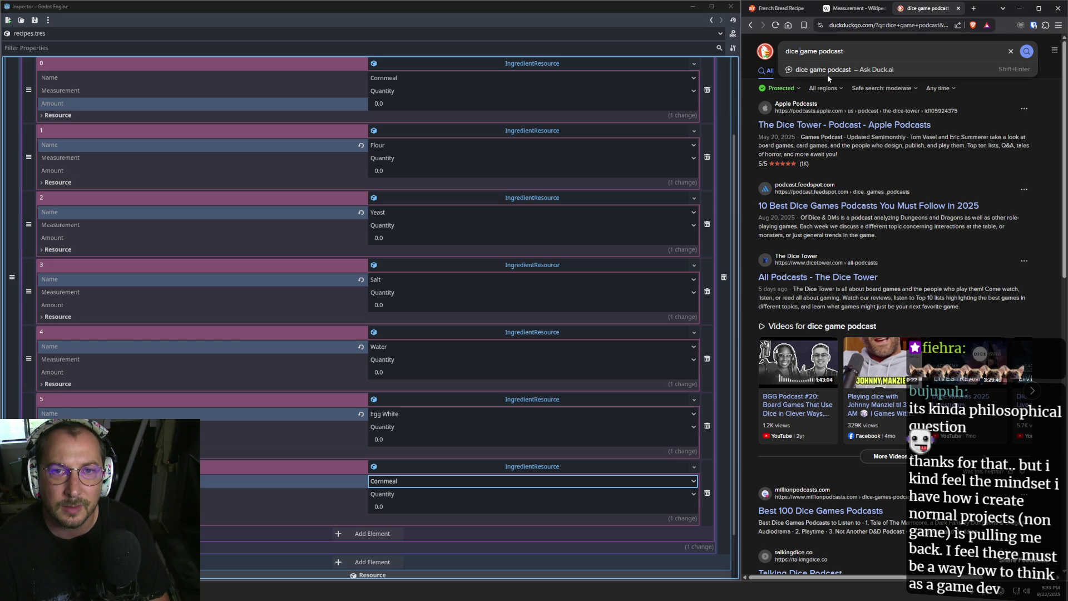
{"action": "type", "text": "design "}
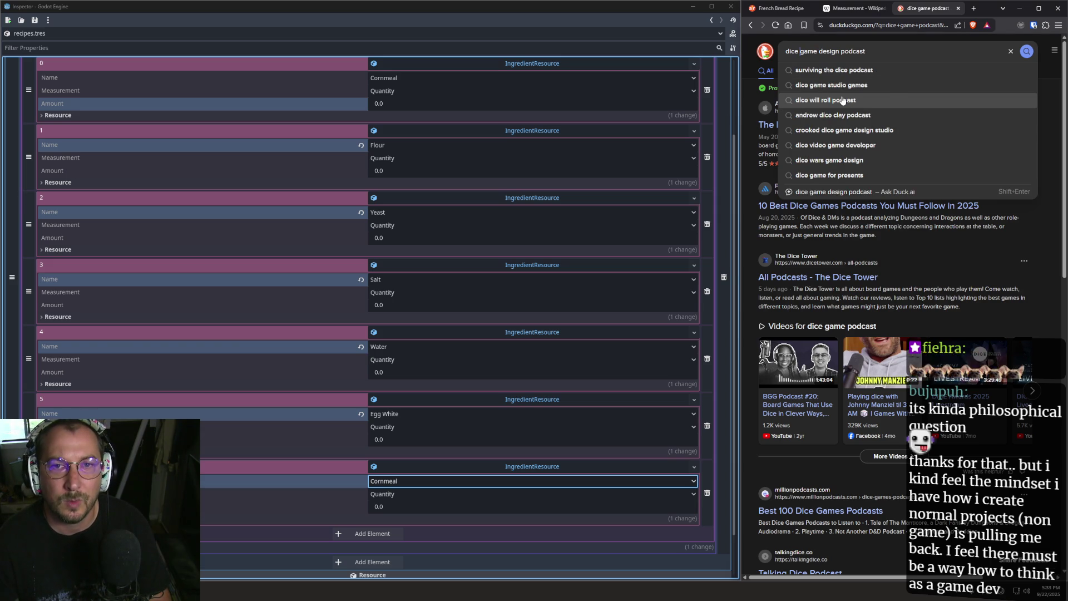
{"action": "type", "text": "awards"}
{"action": "key", "text": "Return"}
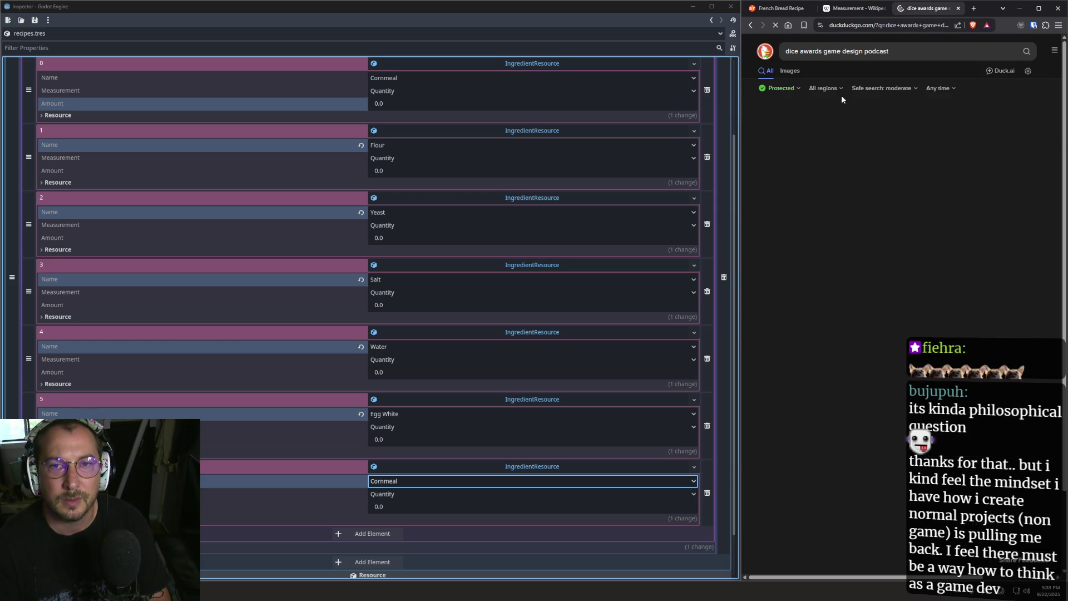
Replace the query with 'Academy of Interactive Arts & Sciences podcast' and search.
{"action": "scroll", "coordinate": [855, 204], "scroll_direction": "down", "scroll_amount": 5}
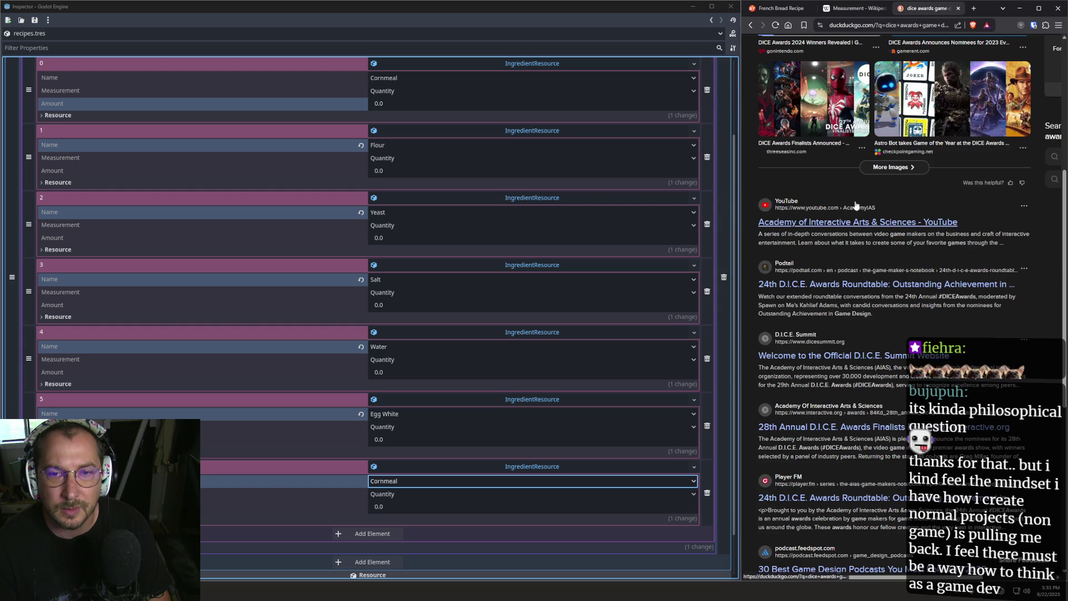
{"action": "mouse_move", "coordinate": [745, 223]}
{"action": "left_mouse_down"}
{"action": "mouse_move", "coordinate": [791, 235]}
{"action": "mouse_move", "coordinate": [909, 224]}
{"action": "left_mouse_up"}
{"action": "scroll", "coordinate": [908, 220], "scroll_direction": "up", "scroll_amount": 5}
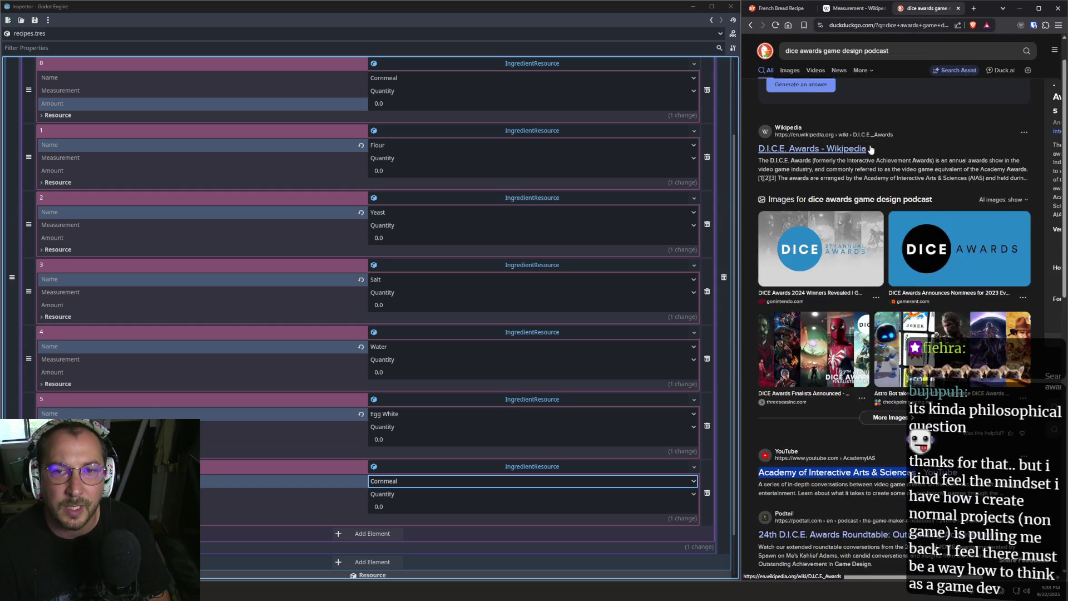
{"action": "left_click_drag", "start_coordinate": [863, 52], "coordinate": [786, 50]}
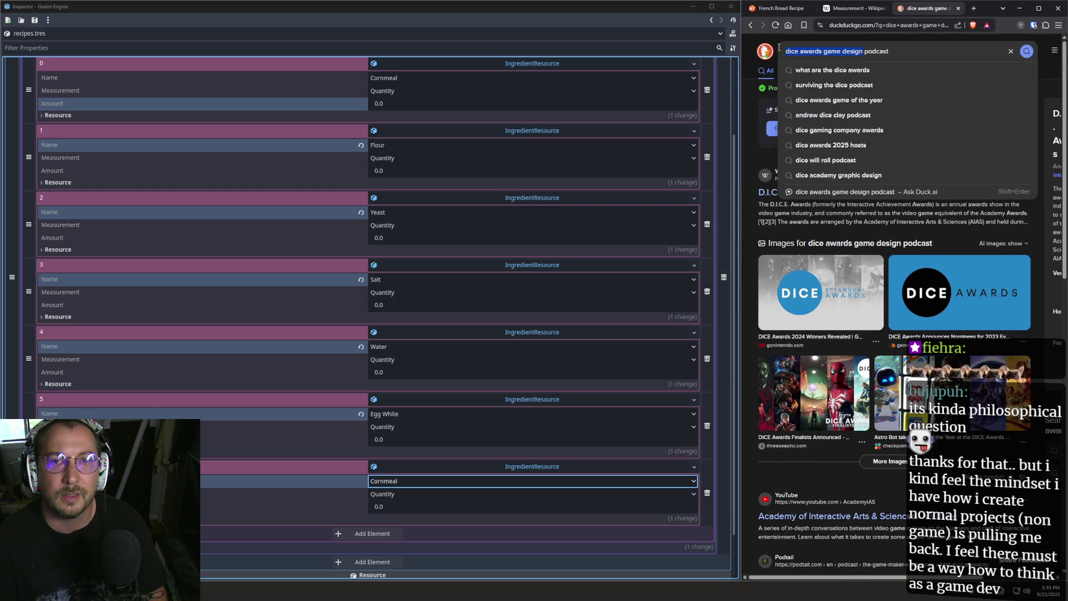
{"action": "type", "text": "Academy of Interactive Arts & Sciences"}
{"action": "key", "text": "Return"}
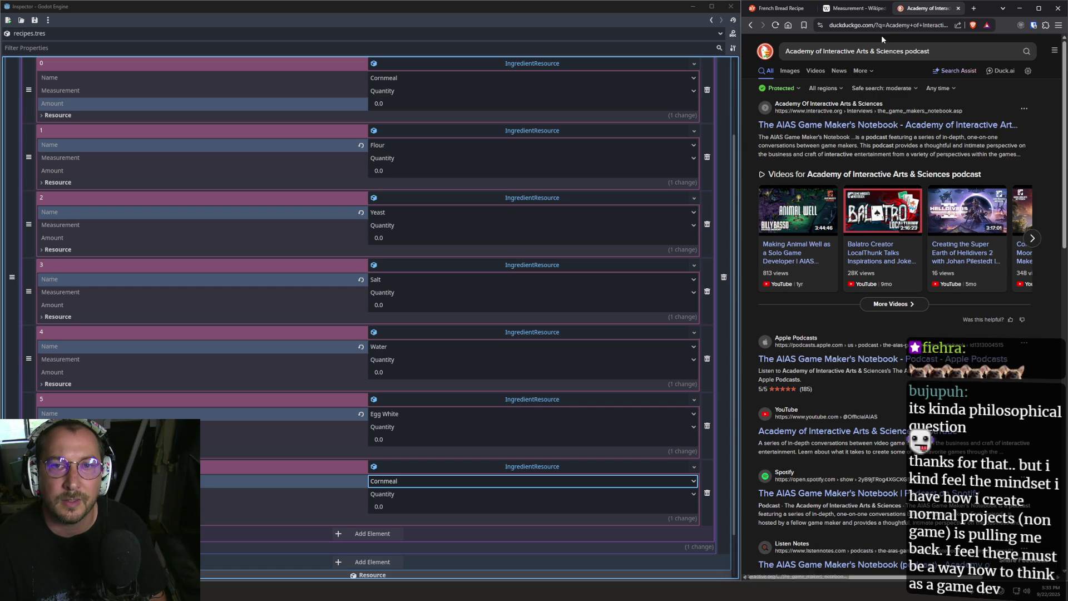
Open The AIAS Game Maker's Notebook result and scroll through its episode grid.
{"action": "left_click", "coordinate": [907, 126]}
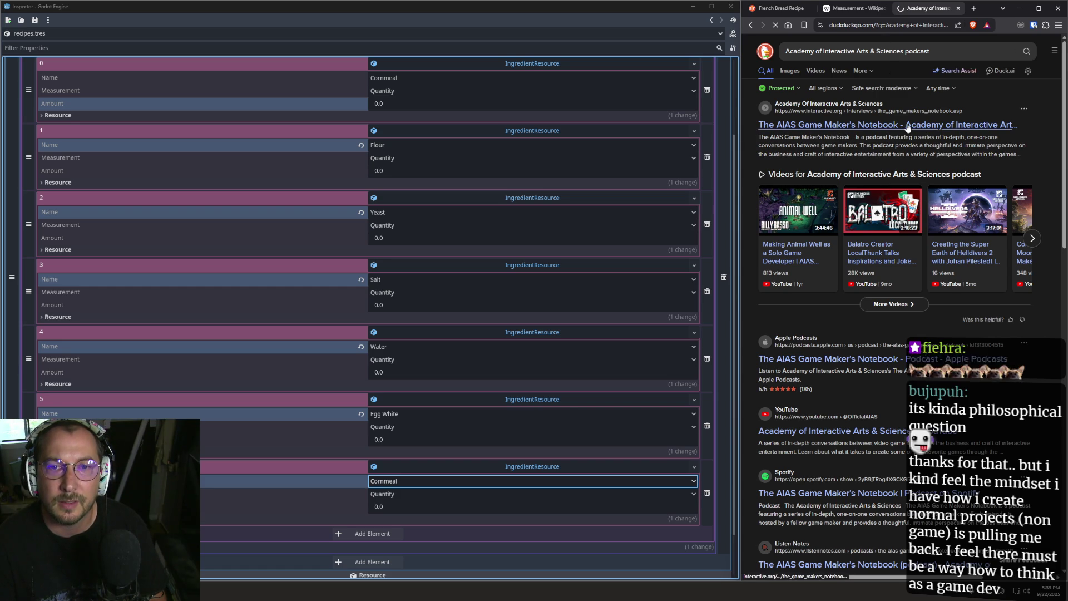
{"action": "left_click", "coordinate": [877, 28]}
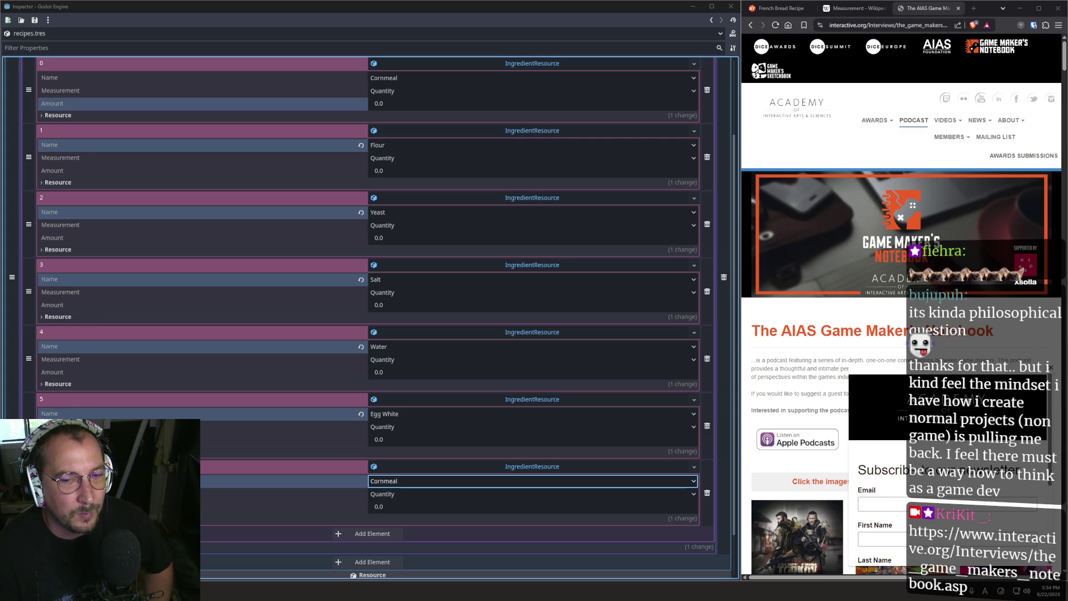
{"action": "scroll", "coordinate": [855, 241], "scroll_direction": "down", "scroll_amount": 3}
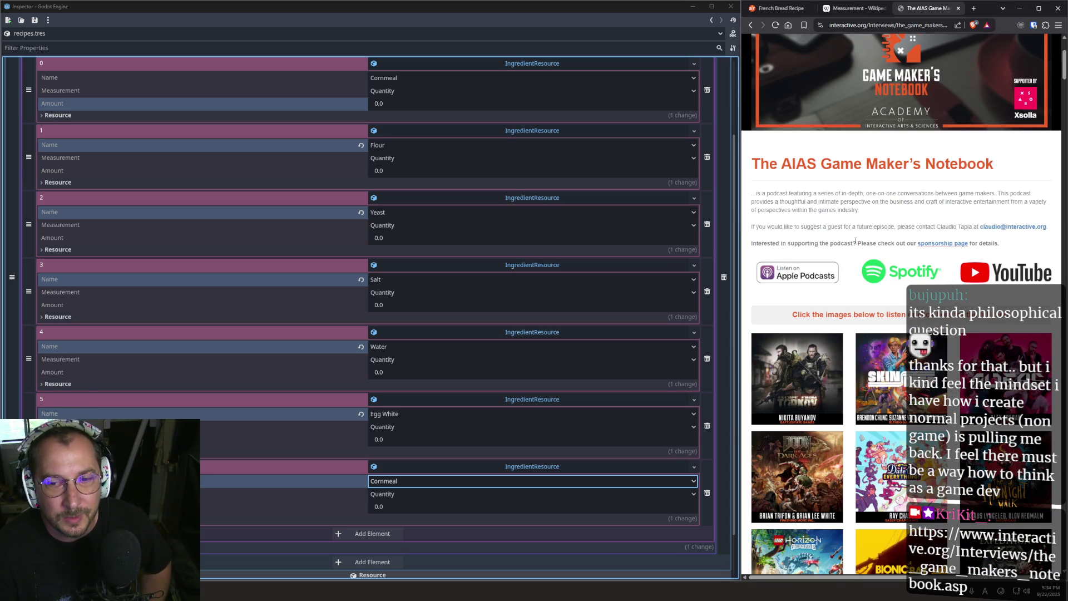
{"action": "scroll", "coordinate": [863, 213], "scroll_direction": "down", "scroll_amount": 5}
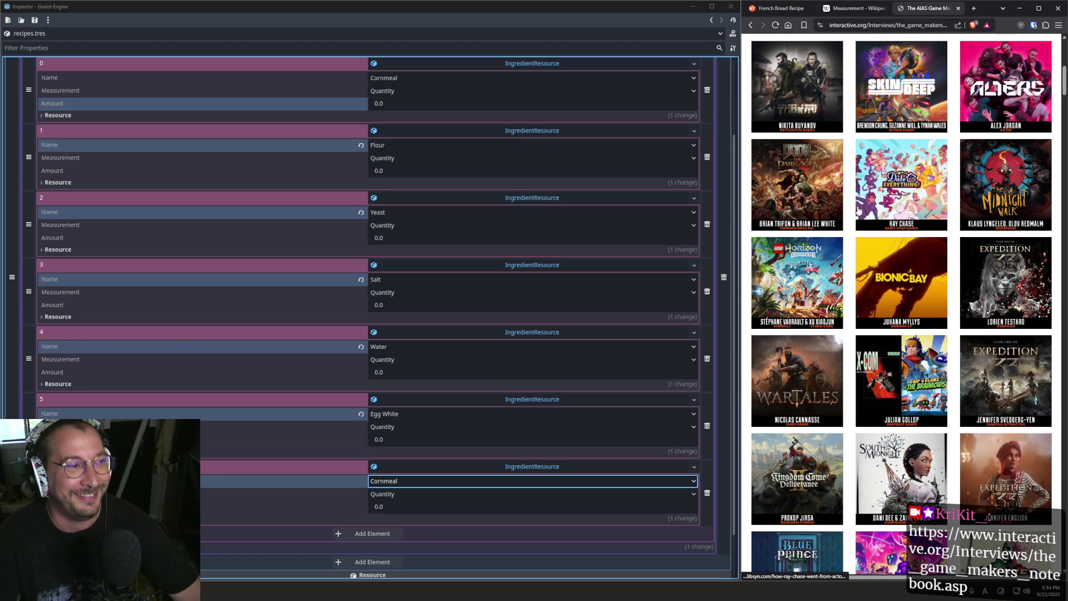
{"action": "scroll", "coordinate": [923, 303], "scroll_direction": "down", "scroll_amount": 5}
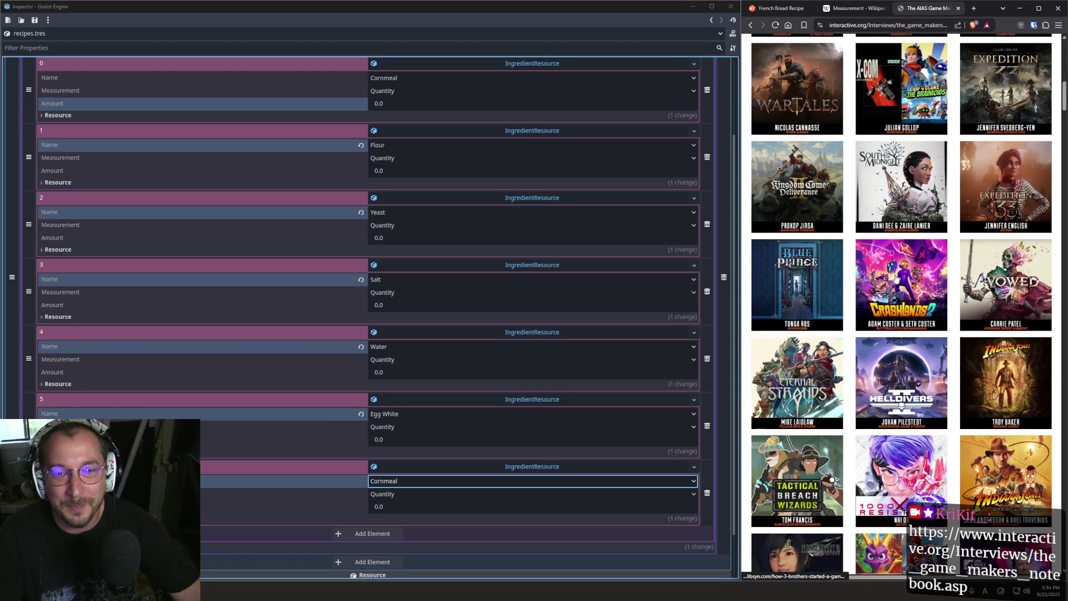
{"action": "scroll", "coordinate": [883, 245], "scroll_direction": "down", "scroll_amount": 7}
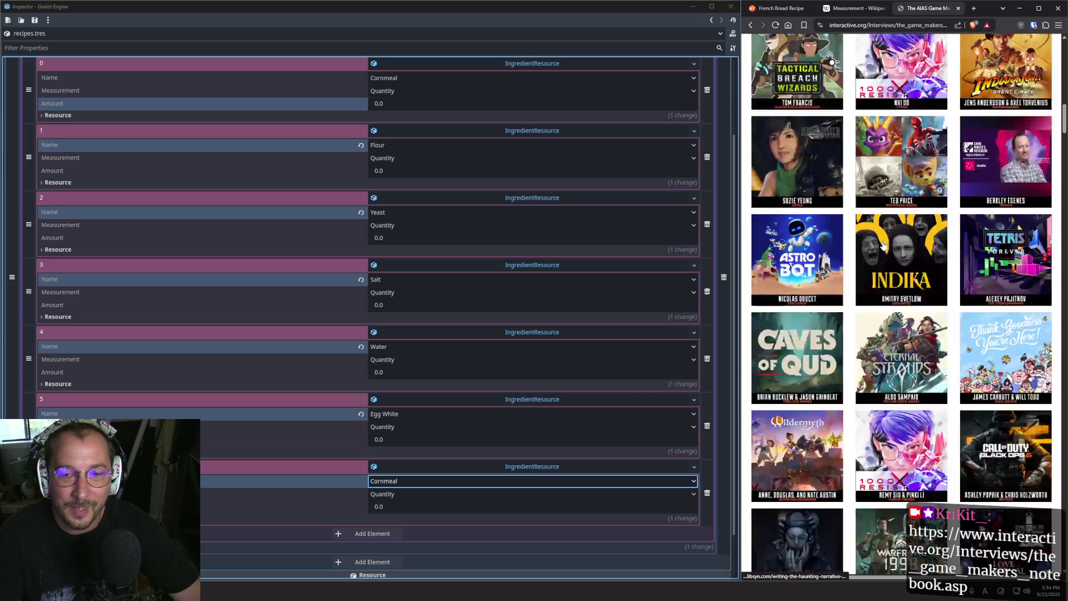
{"action": "scroll", "coordinate": [882, 231], "scroll_direction": "up", "scroll_amount": 3}
{"action": "scroll", "coordinate": [883, 231], "scroll_direction": "up", "scroll_amount": 5}
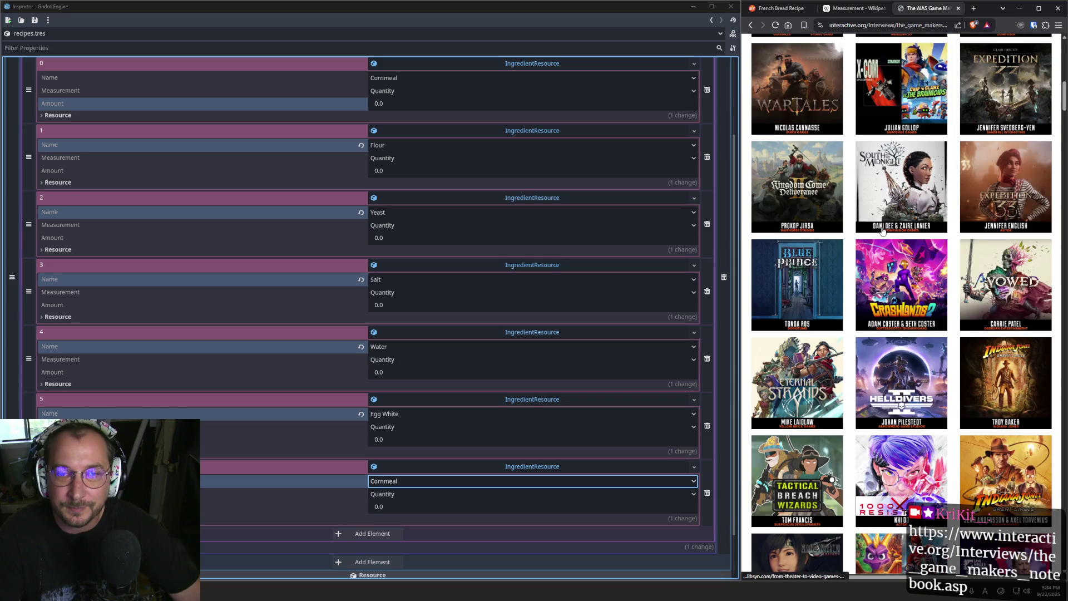
{"action": "scroll", "coordinate": [883, 229], "scroll_direction": "down", "scroll_amount": 5}
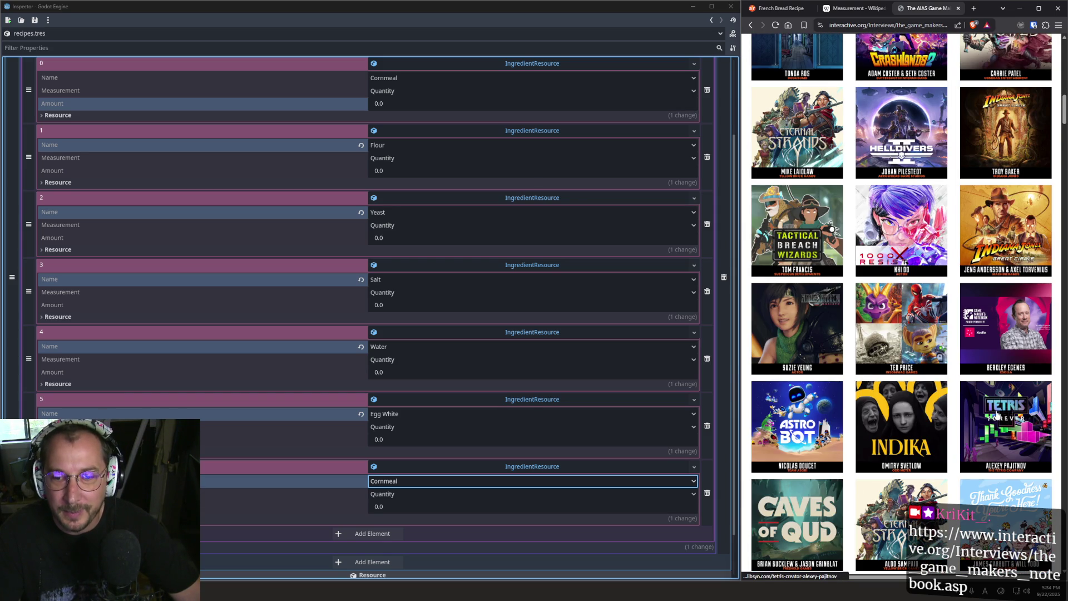
Open the Tetris creator episode, then close it and the podcast tab.
{"action": "left_click", "coordinate": [996, 414]}
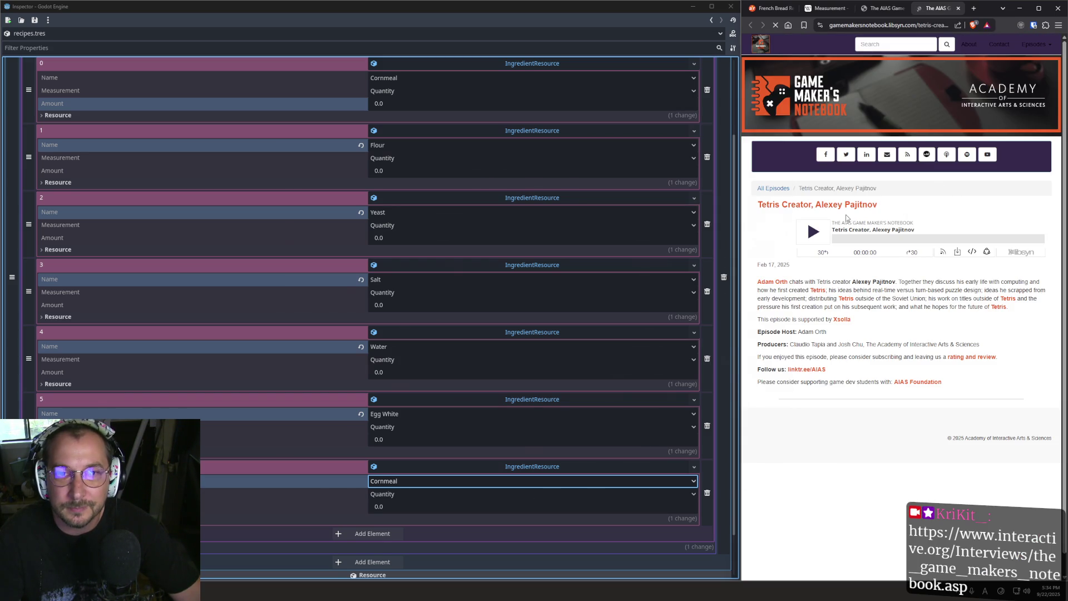
{"action": "left_click", "coordinate": [957, 9]}
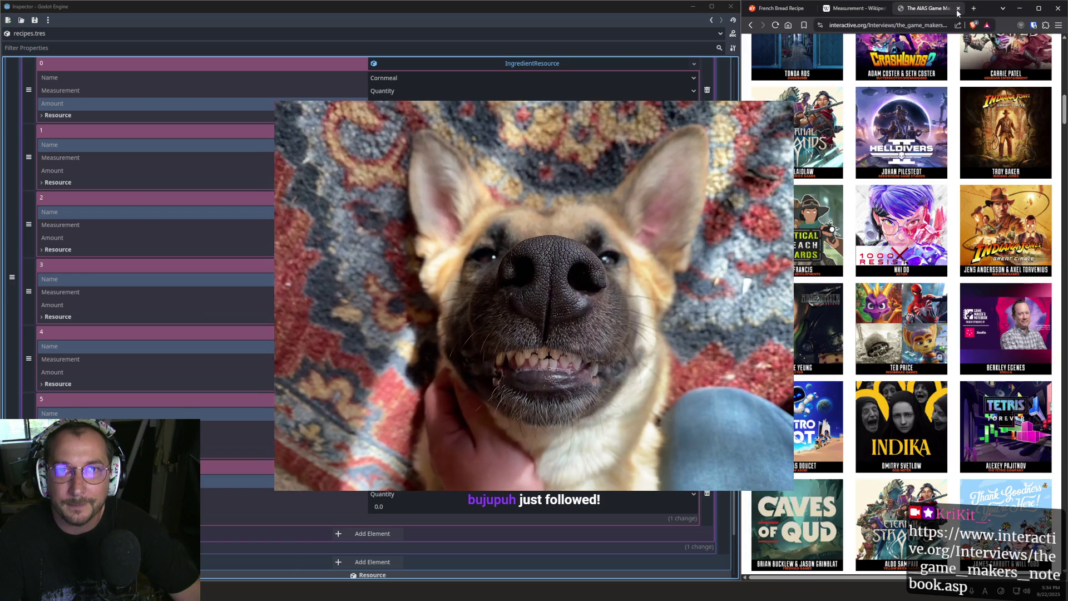
{"action": "left_click", "coordinate": [957, 8]}
{"action": "left_click", "coordinate": [930, 8]}
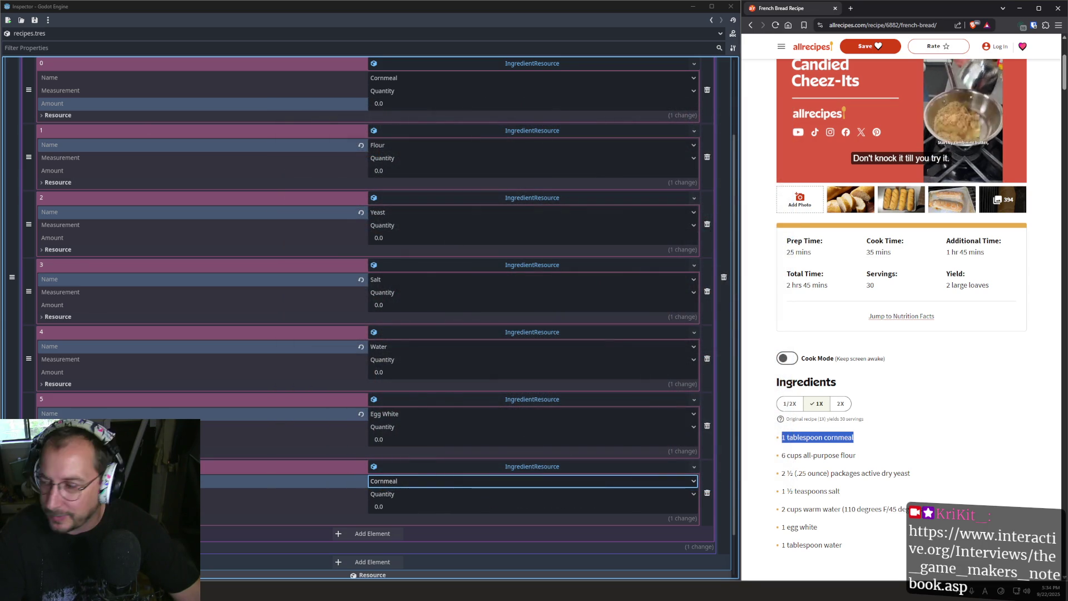
{"action": "key", "text": "alt+Tab"}
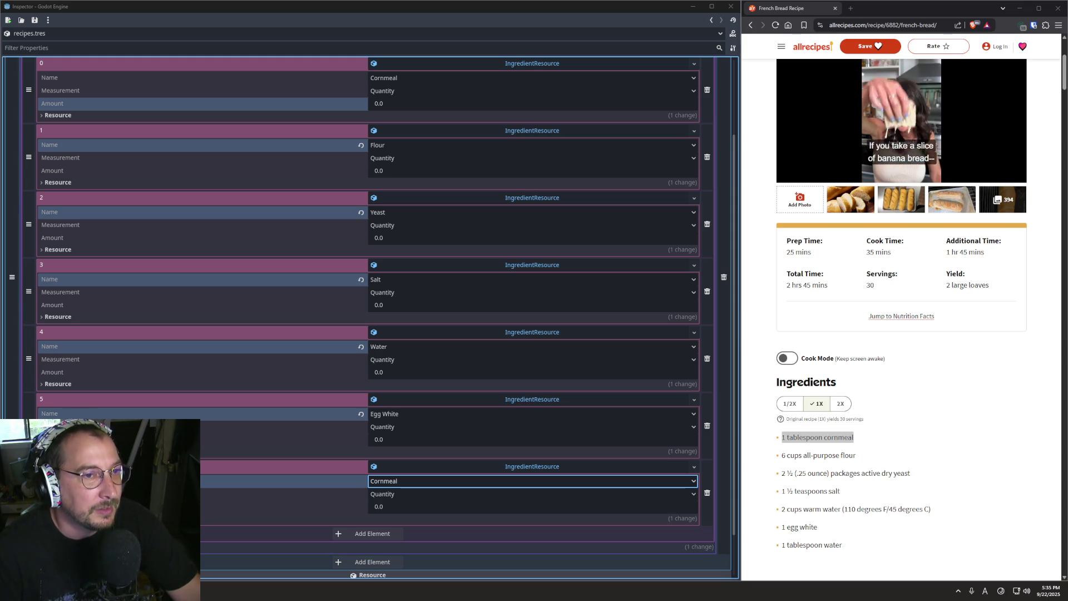
{"action": "scroll", "coordinate": [184, 201], "scroll_direction": "up", "scroll_amount": 3}
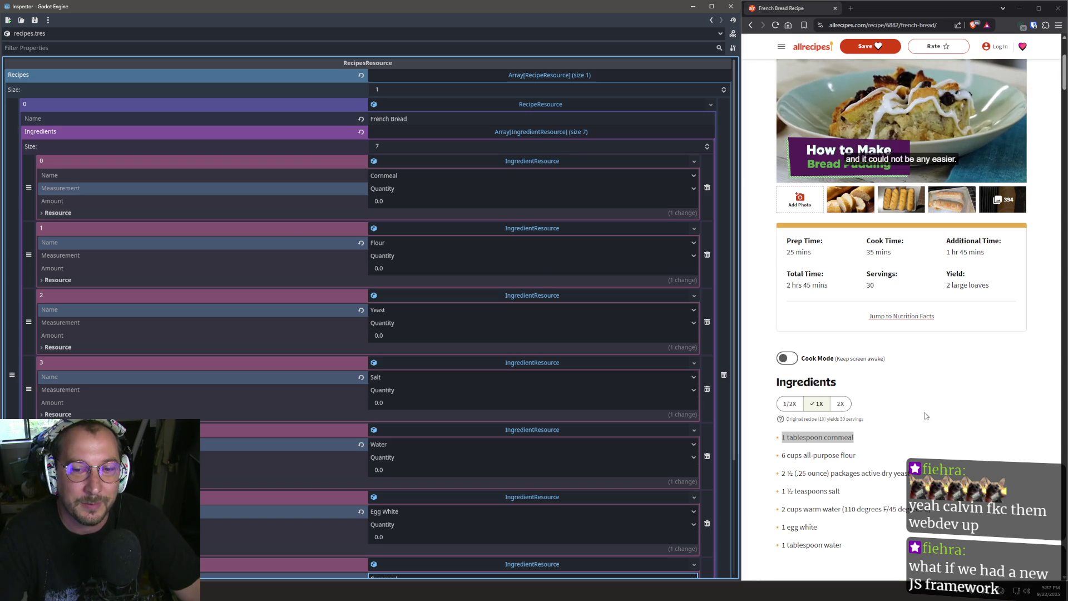
Set Cornmeal's measurement to Tbsp with amount 1.
{"action": "triple_click", "coordinate": [824, 419]}
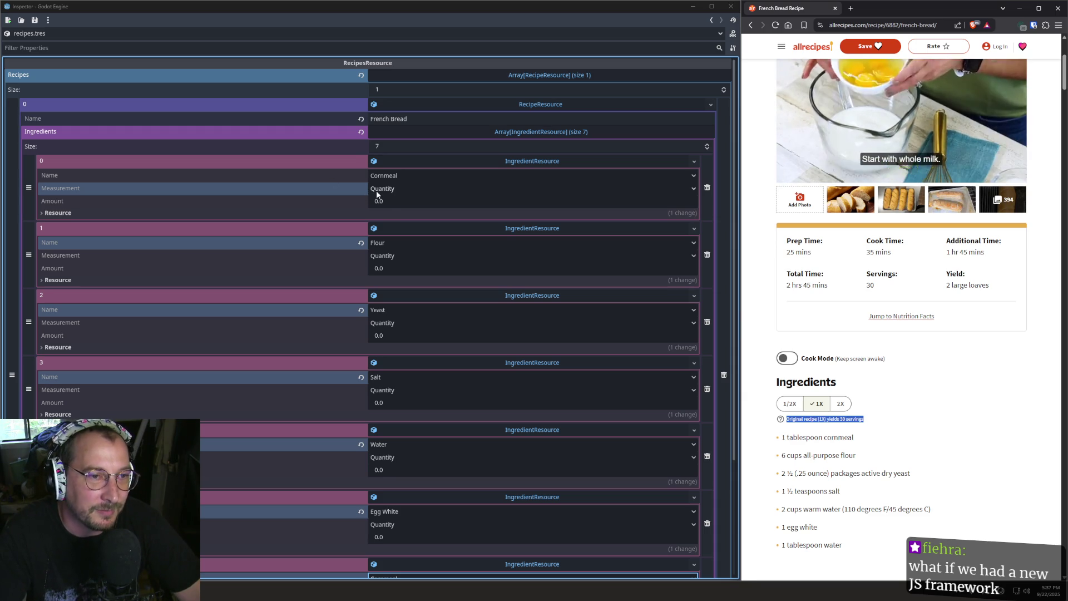
{"action": "left_click", "coordinate": [375, 189]}
{"action": "left_click", "coordinate": [321, 201]}
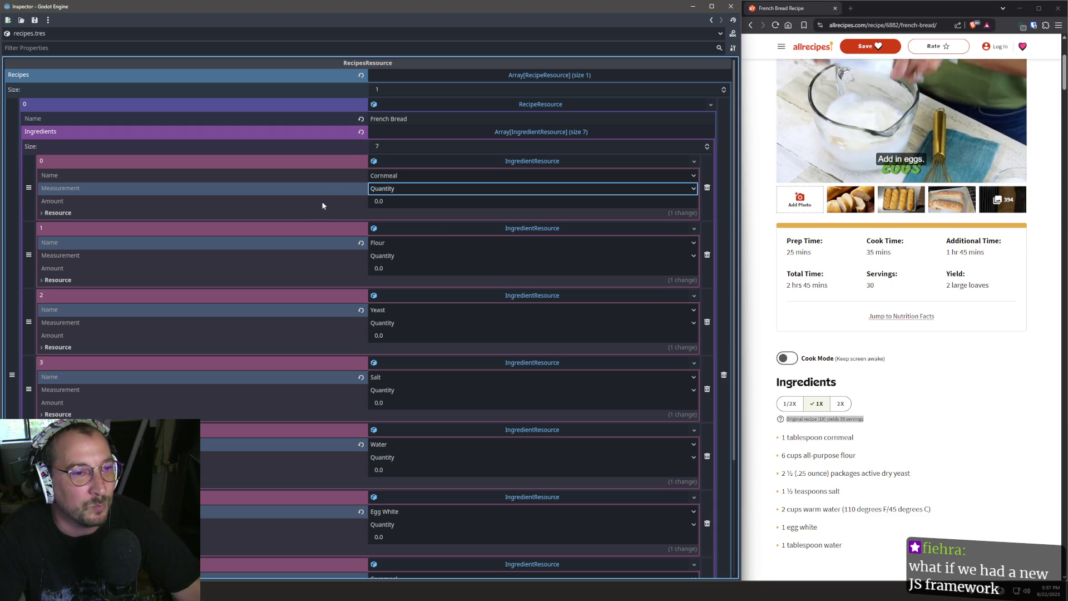
{"action": "left_click", "coordinate": [387, 190]}
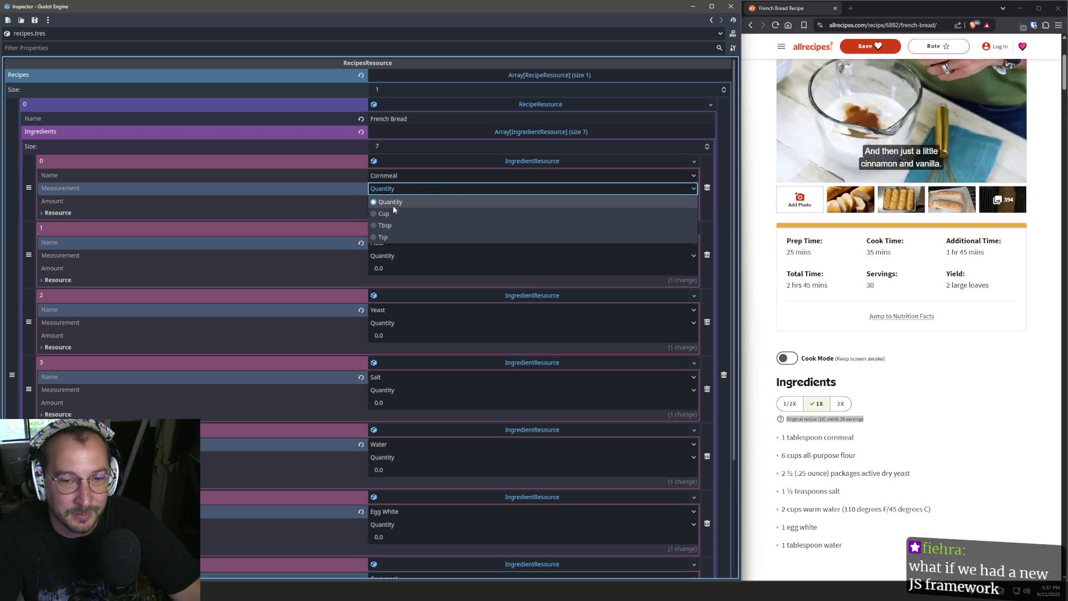
{"action": "left_click", "coordinate": [409, 225]}
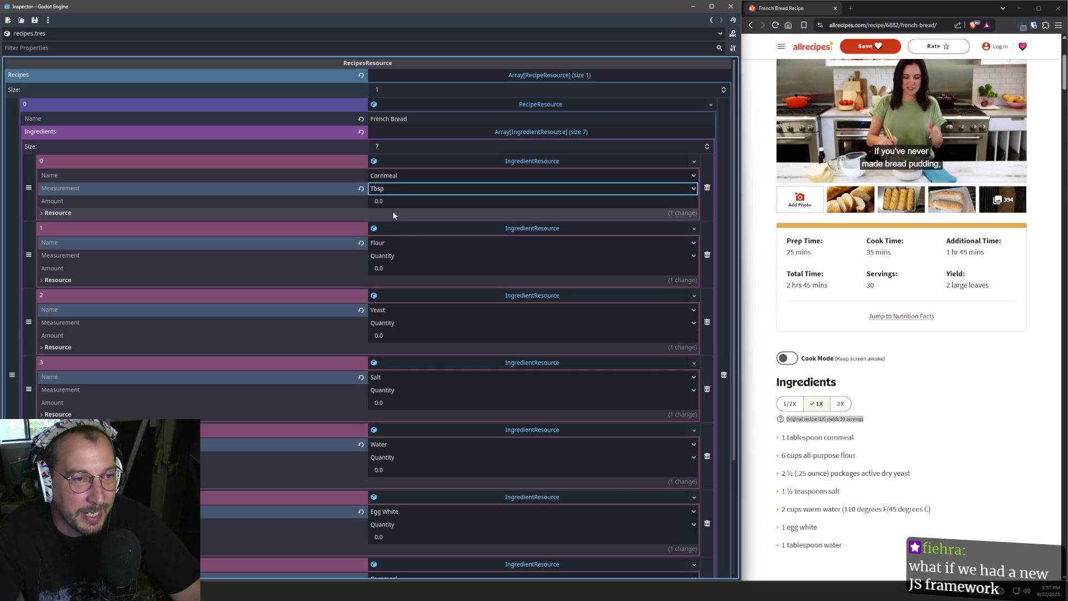
{"action": "left_click", "coordinate": [399, 200]}
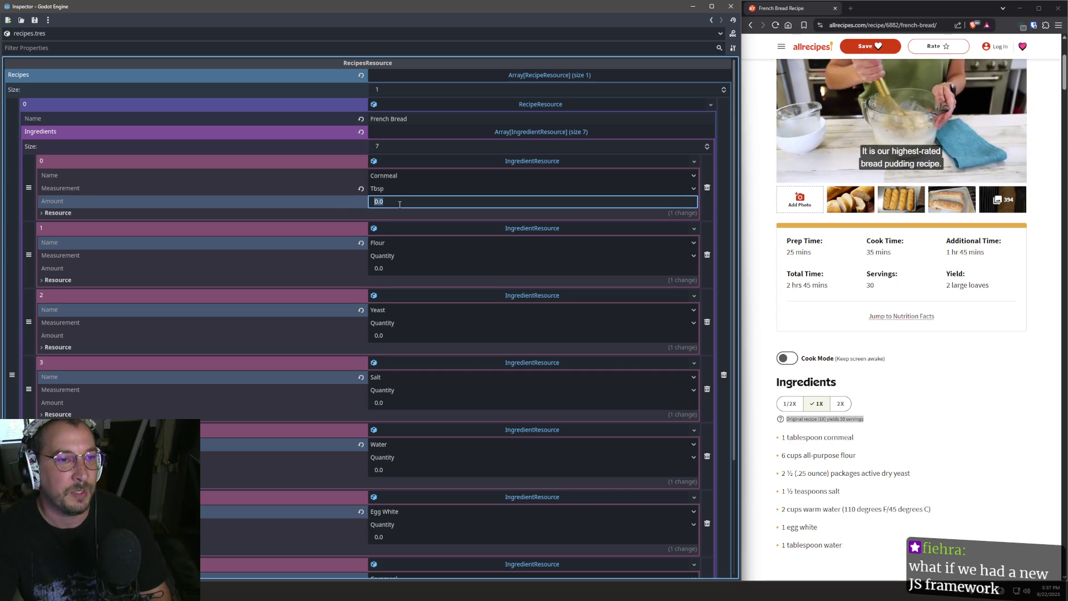
{"action": "type", "text": "1"}
{"action": "key", "text": "Return"}
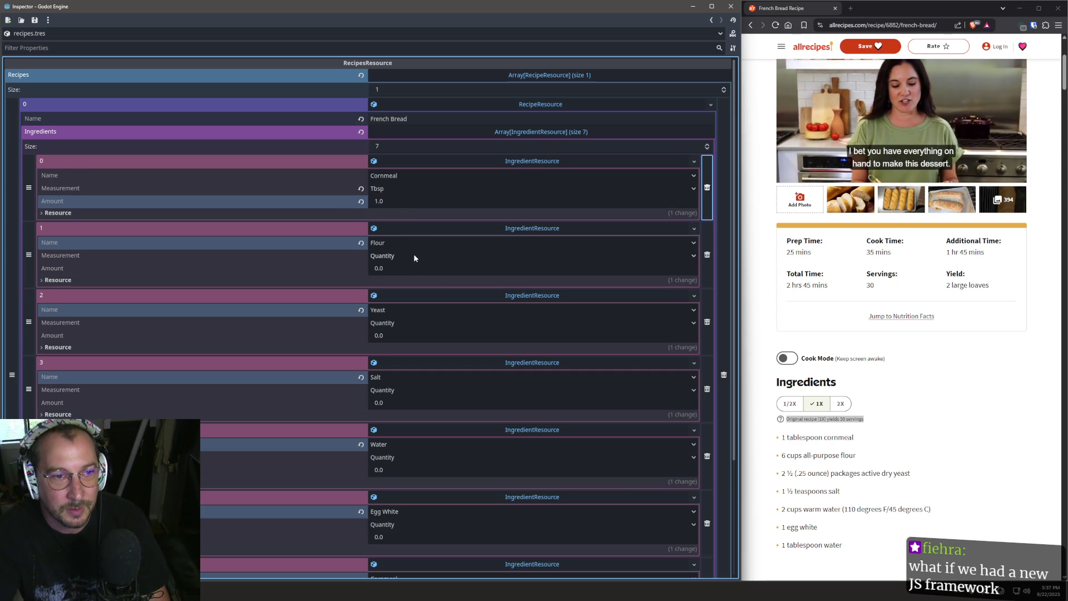
Set Flour to 6 Cup and Yeast's amount to 2, keeping Quantity.
{"action": "left_click", "coordinate": [412, 254]}
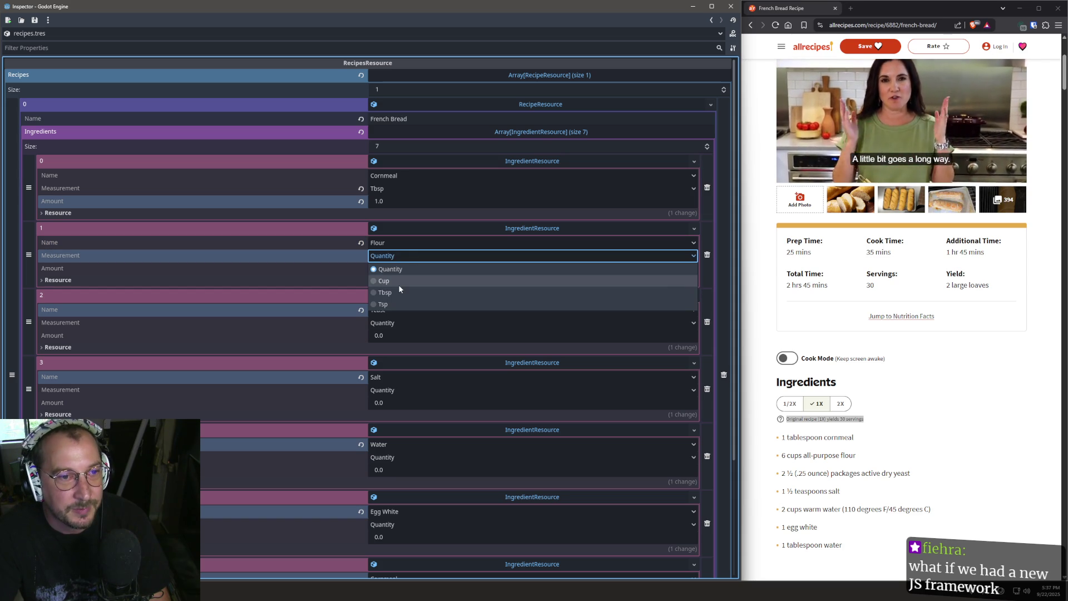
{"action": "left_click", "coordinate": [398, 284]}
{"action": "left_click", "coordinate": [407, 268]}
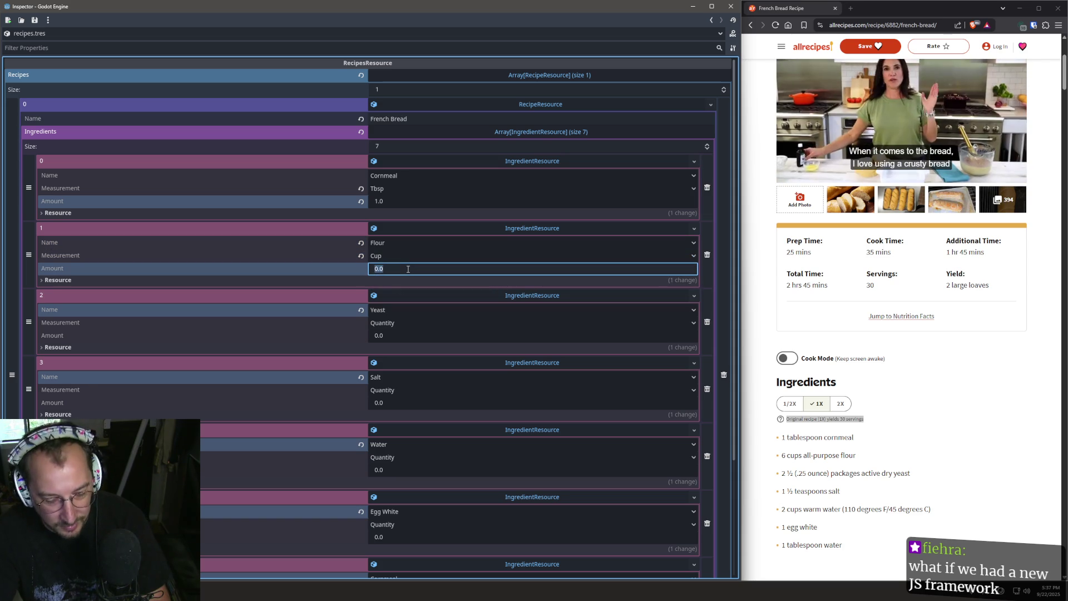
{"action": "type", "text": "6"}
{"action": "key", "text": "Return"}
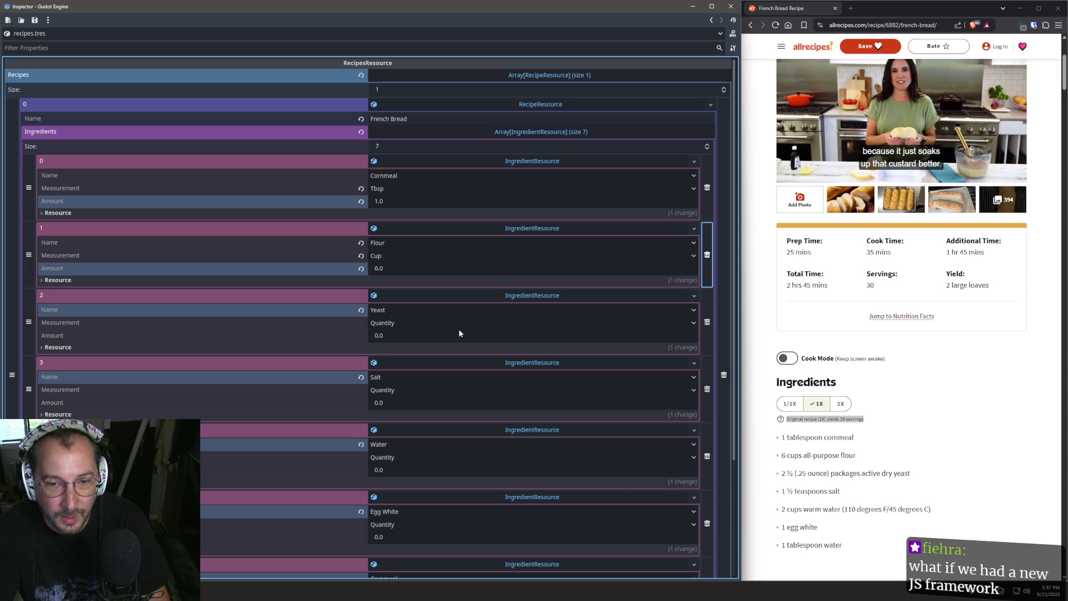
{"action": "left_click", "coordinate": [429, 333]}
{"action": "type", "text": "2"}
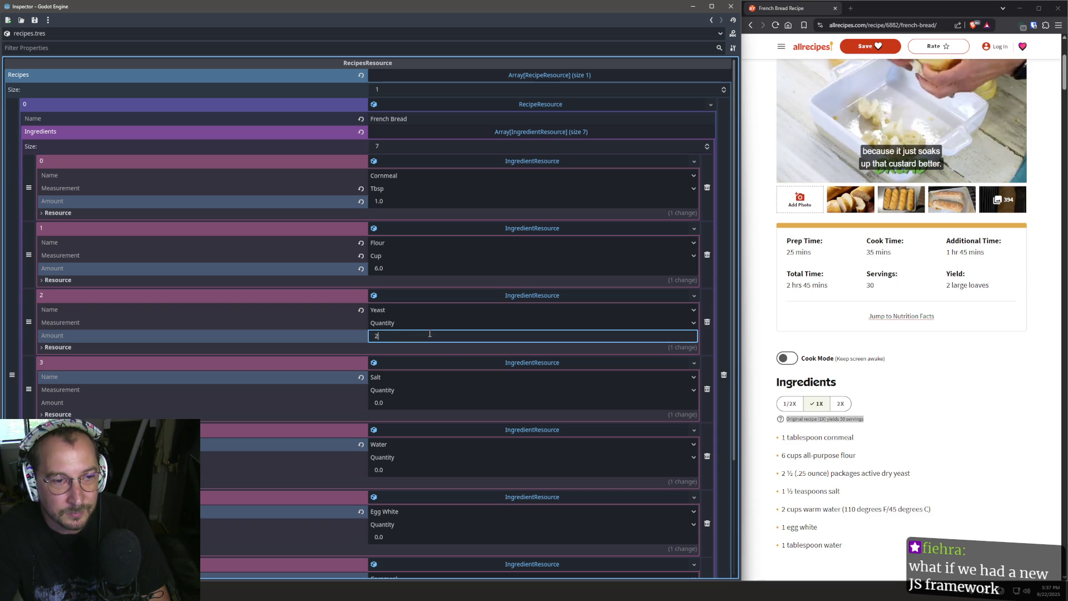
{"action": "key", "text": "Return"}
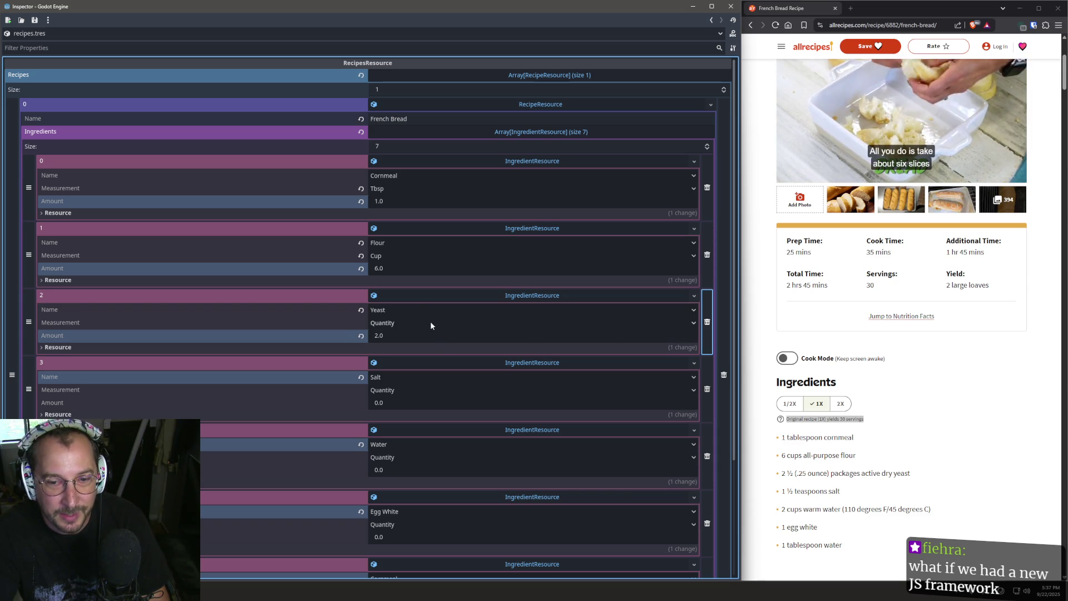
{"action": "left_click", "coordinate": [401, 321]}
{"action": "left_click", "coordinate": [402, 323]}
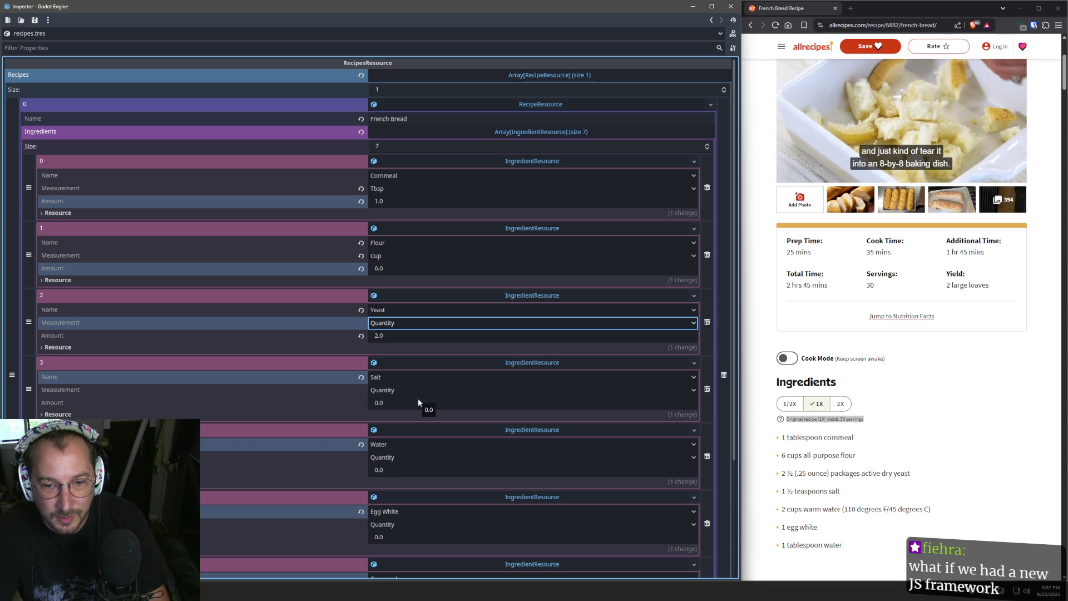
Set Salt's measurement to Tsp with amount 1.5.
{"action": "left_click", "coordinate": [421, 366]}
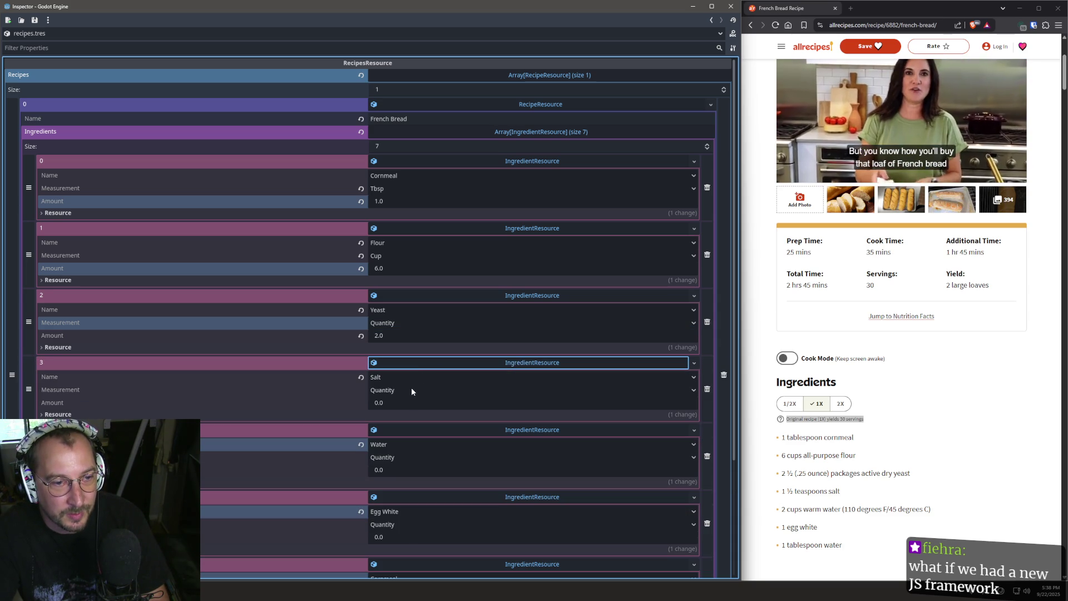
{"action": "left_click", "coordinate": [413, 388]}
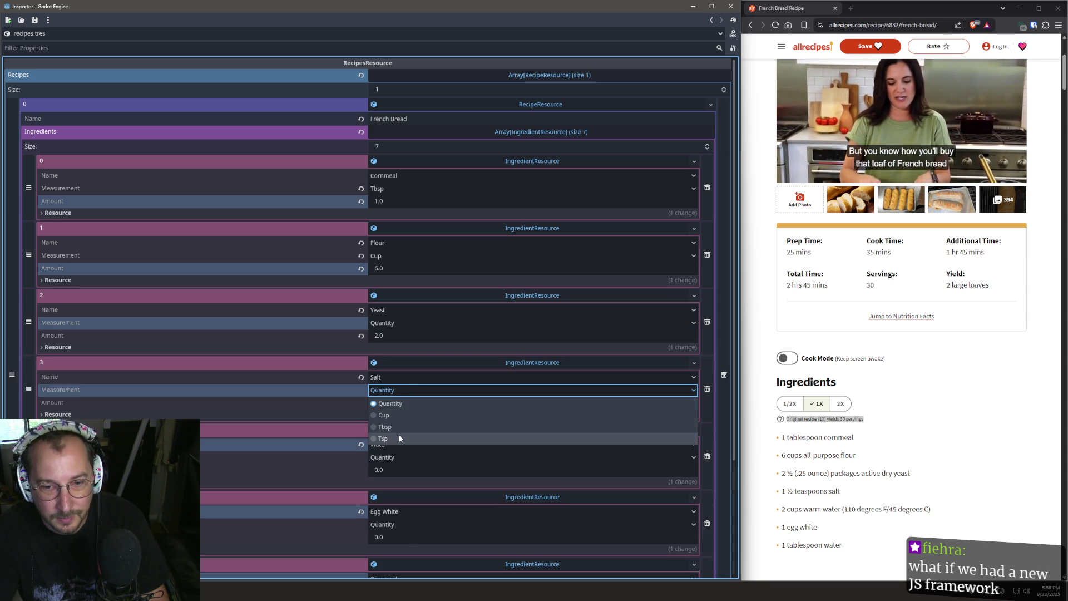
{"action": "left_click", "coordinate": [399, 438]}
{"action": "left_click", "coordinate": [410, 402]}
{"action": "type", "text": "1"}
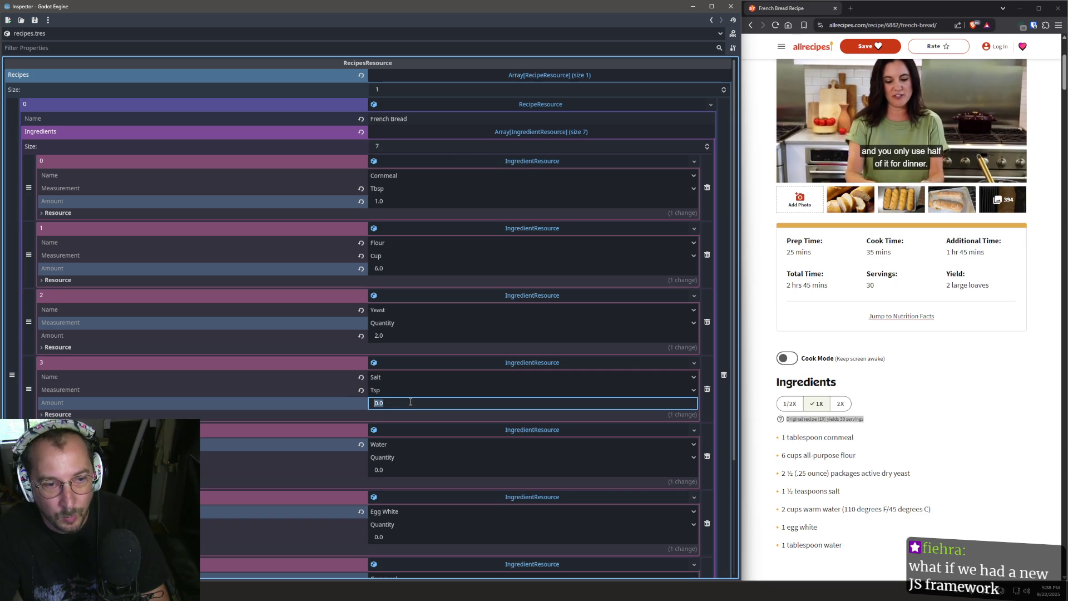
{"action": "type", "text": ".5"}
{"action": "key", "text": "Return"}
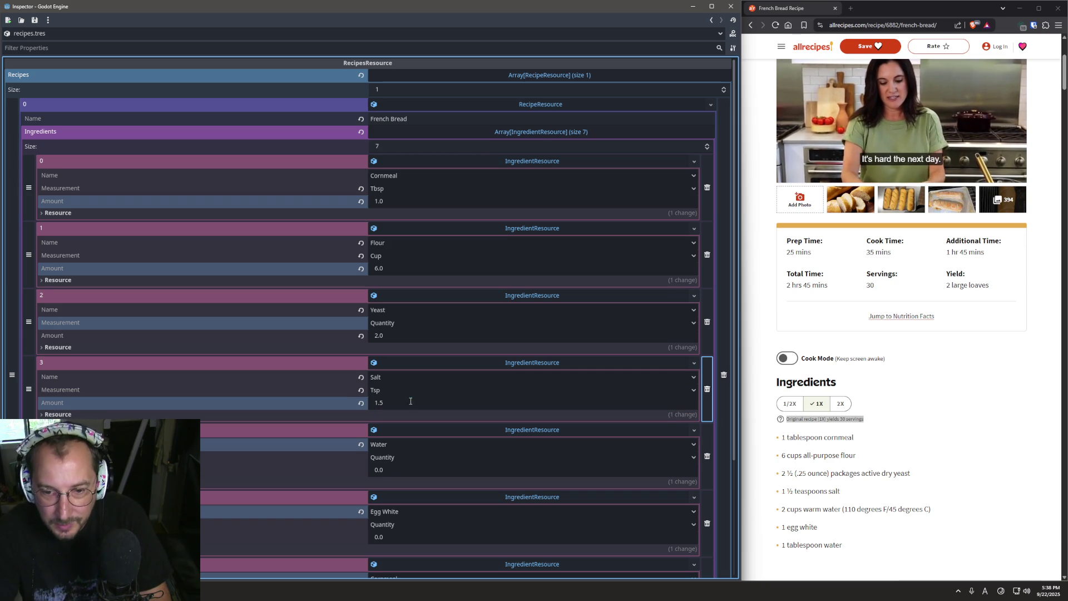
{"action": "scroll", "coordinate": [495, 440], "scroll_direction": "down", "scroll_amount": 2}
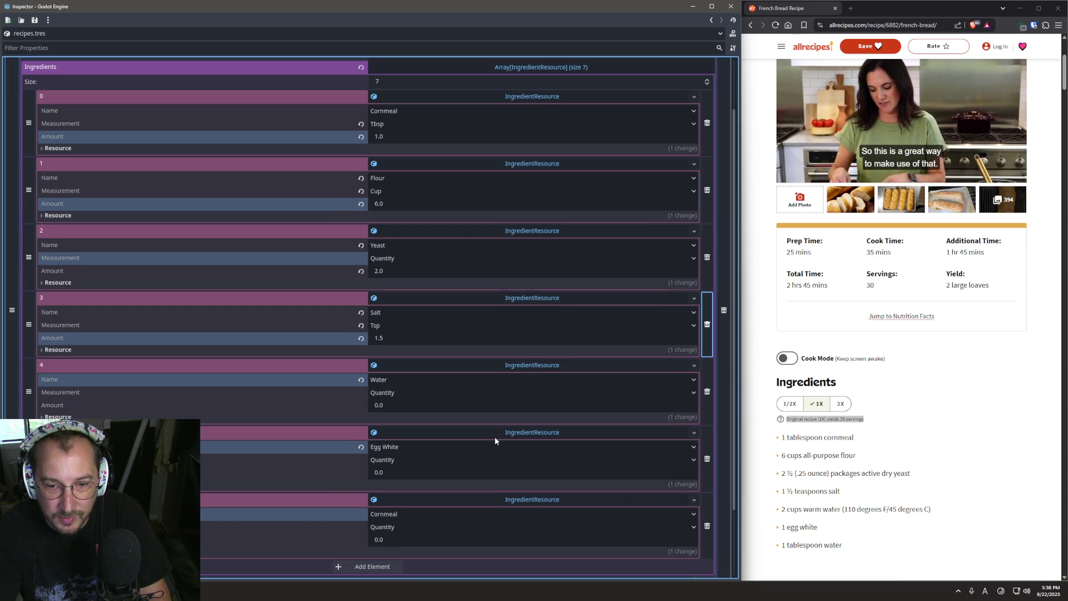
Set the Water ingredient's measurement to Cup and its amount to 2.0.
{"action": "left_click", "coordinate": [401, 392]}
{"action": "left_click", "coordinate": [386, 423]}
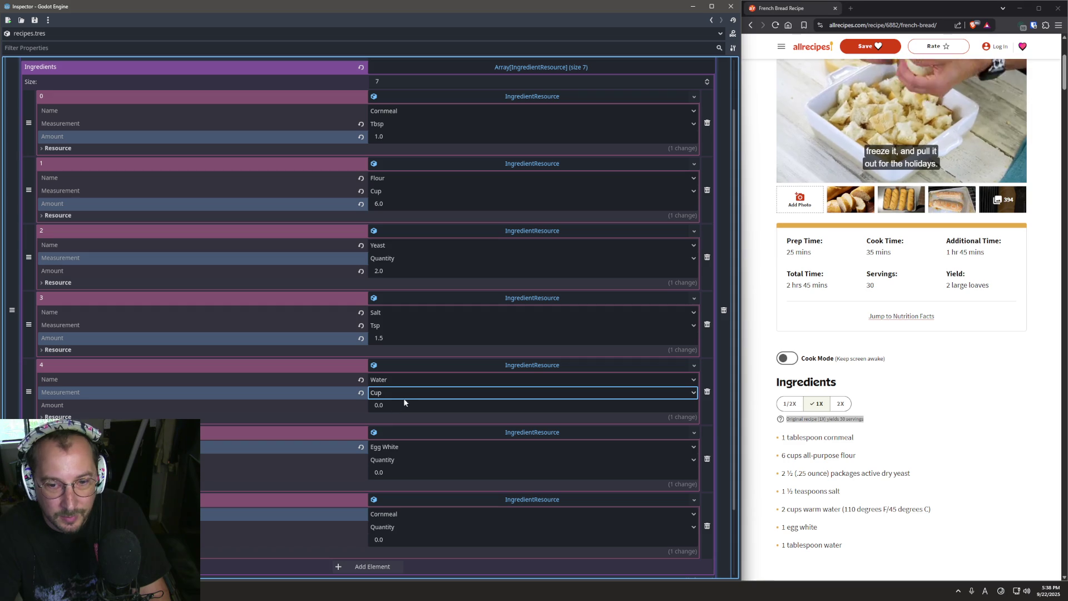
{"action": "left_click", "coordinate": [403, 417]}
{"action": "left_click", "coordinate": [402, 408]}
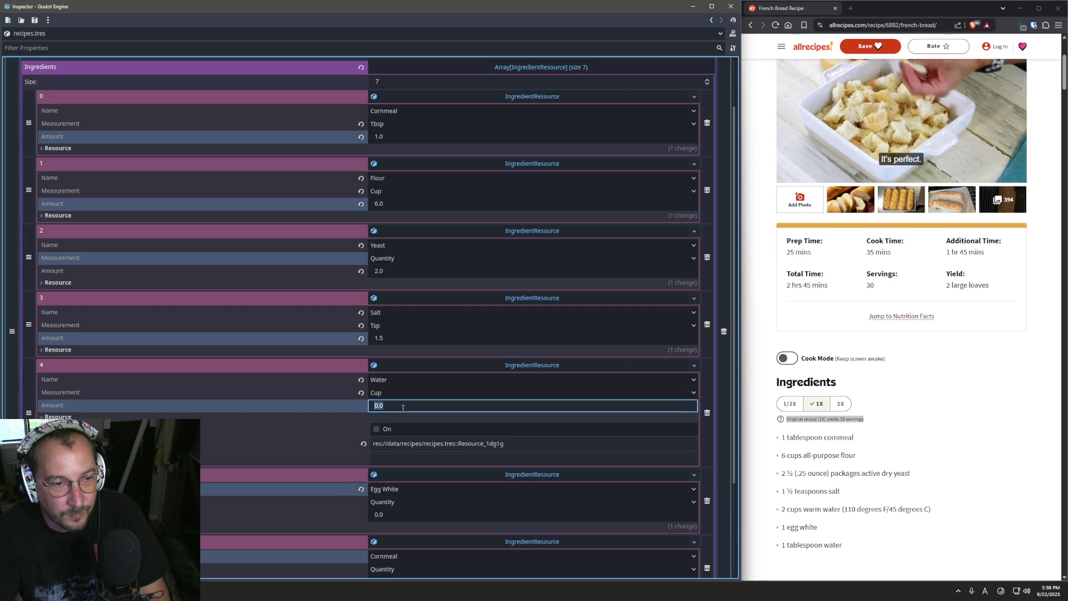
{"action": "type", "text": "2"}
{"action": "key", "text": "Tab"}
{"action": "left_click", "coordinate": [184, 405]}
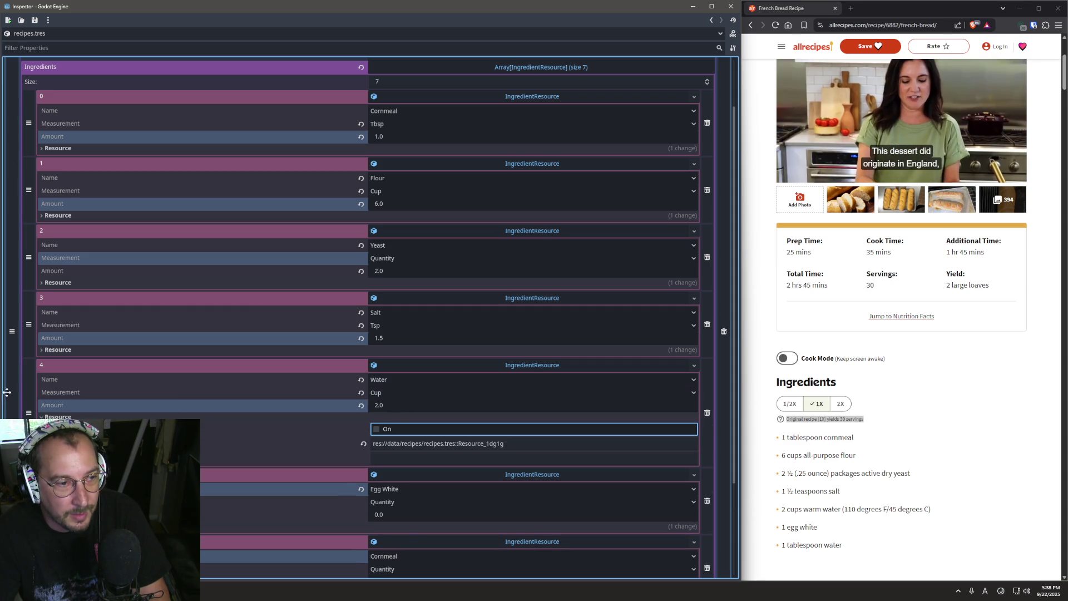
{"action": "left_click", "coordinate": [458, 402]}
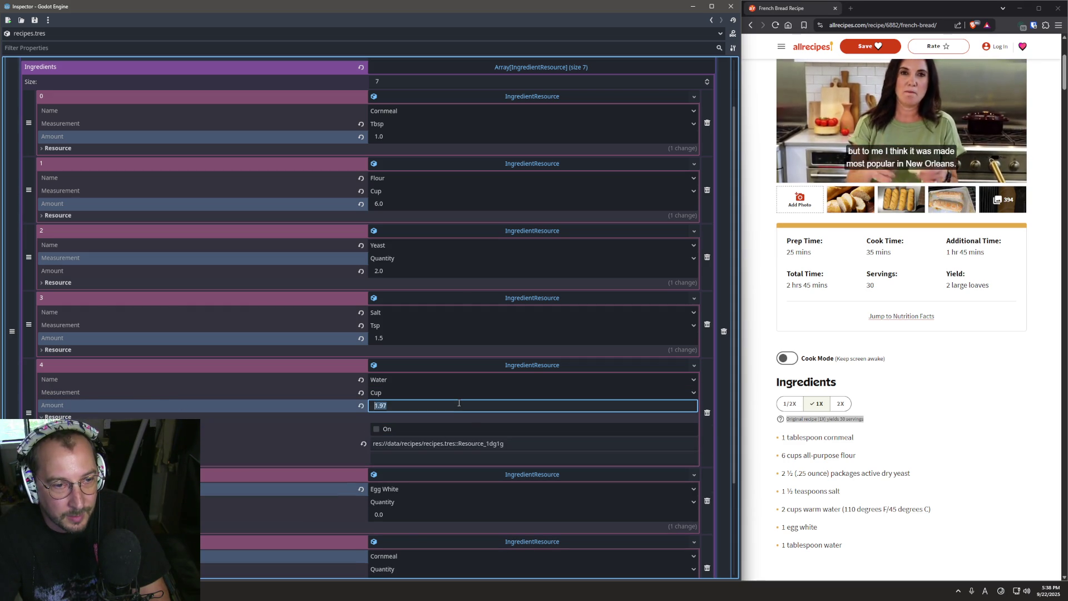
{"action": "key", "text": "Tab"}
Enter an amount of 1.0 for the Egg White ingredient.
{"action": "scroll", "coordinate": [446, 489], "scroll_direction": "down", "scroll_amount": 2}
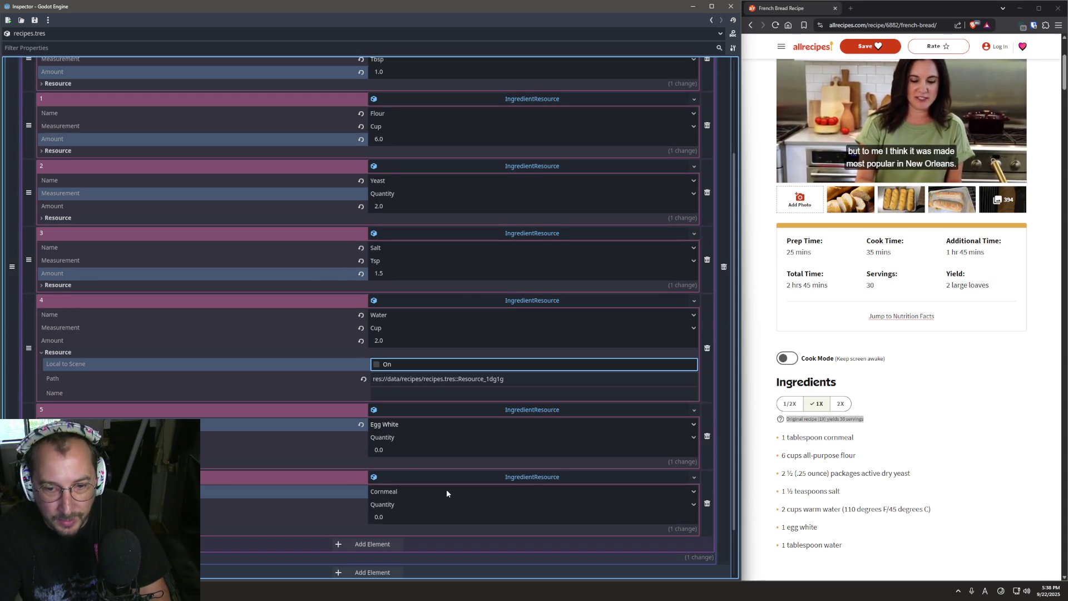
{"action": "left_click", "coordinate": [392, 448]}
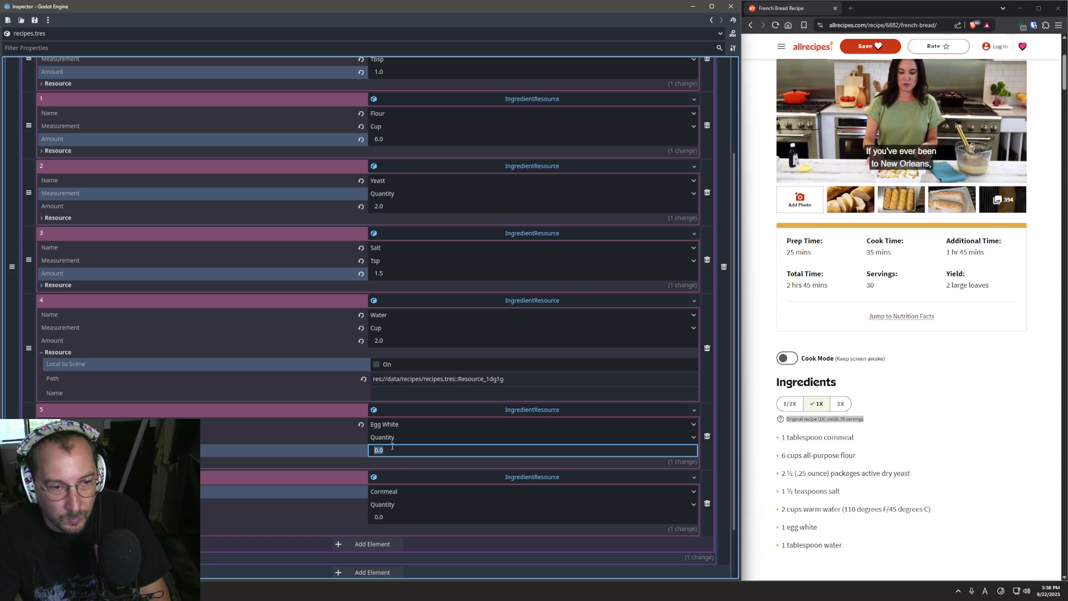
{"action": "type", "text": "1"}
{"action": "key", "text": "Tab"}
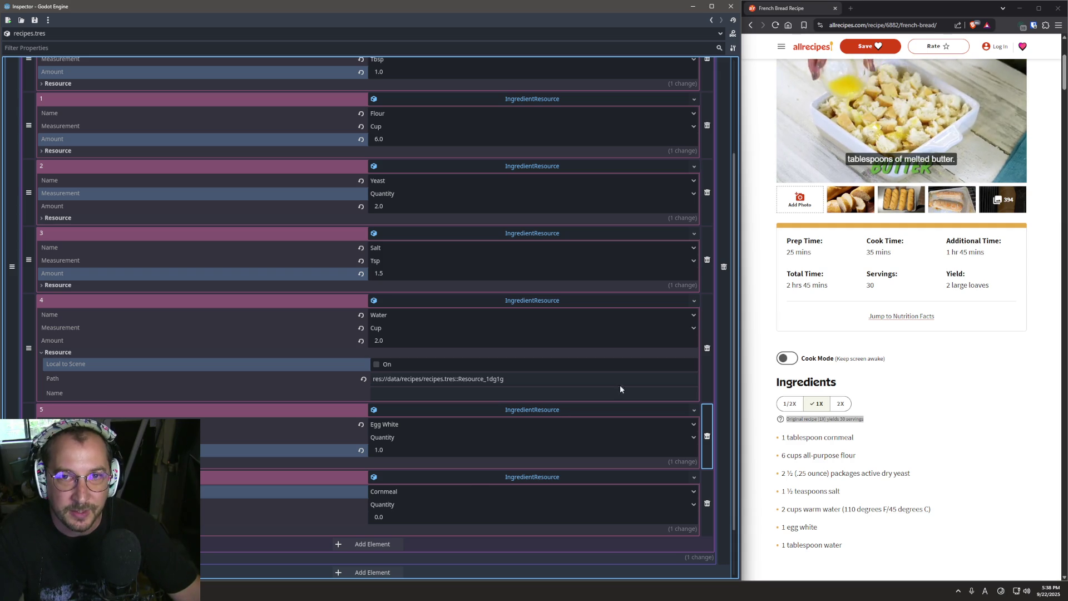
{"action": "scroll", "coordinate": [885, 451], "scroll_direction": "up", "scroll_amount": 3}
{"action": "scroll", "coordinate": [885, 451], "scroll_direction": "down", "scroll_amount": 5}
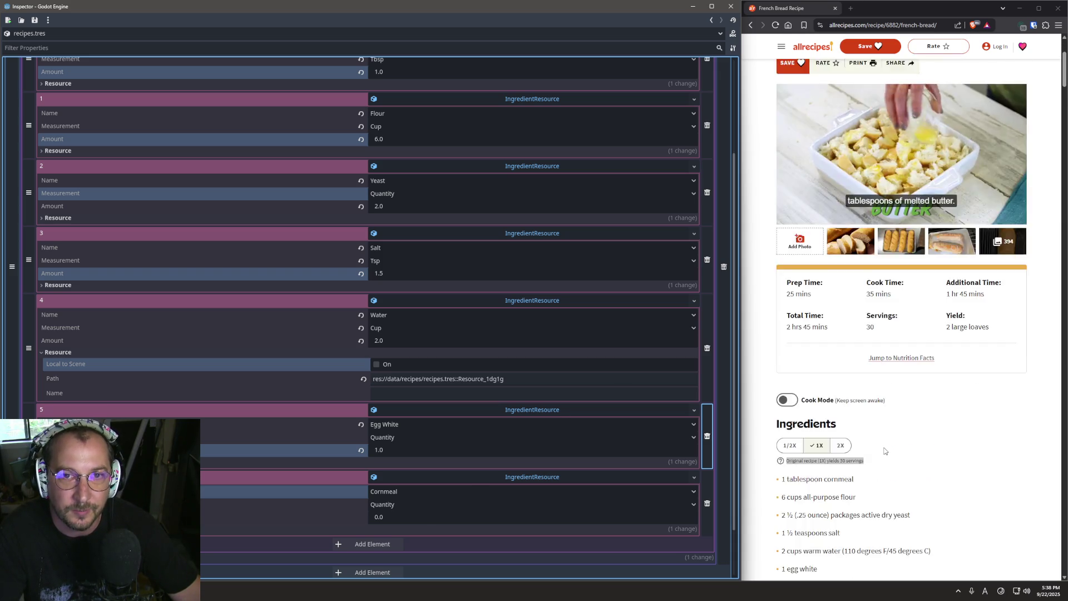
{"action": "scroll", "coordinate": [612, 455], "scroll_direction": "up", "scroll_amount": 4}
{"action": "scroll", "coordinate": [835, 379], "scroll_direction": "down", "scroll_amount": 5}
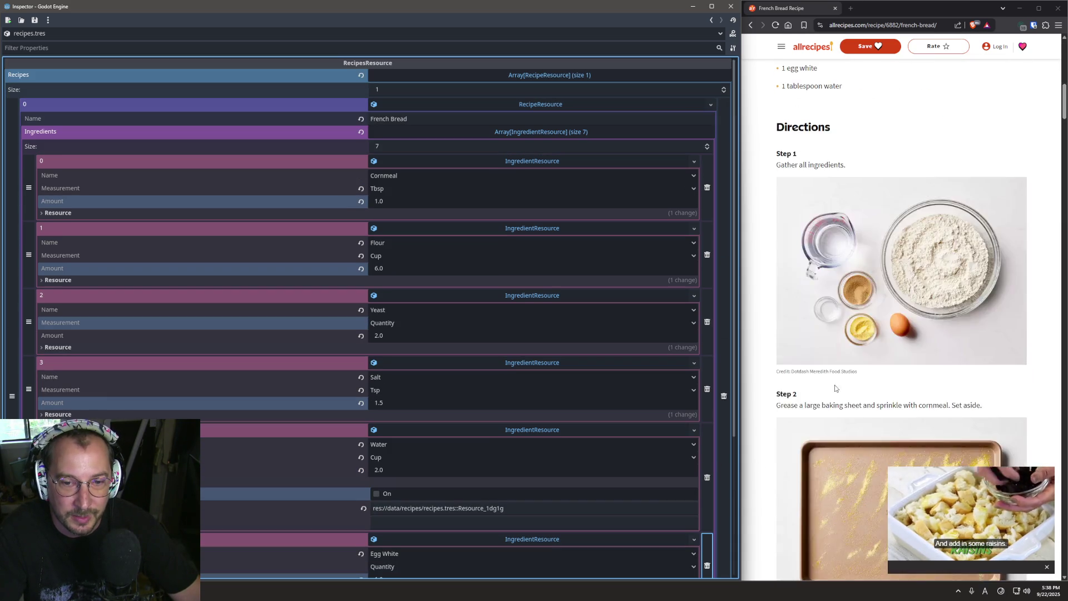
{"action": "scroll", "coordinate": [834, 379], "scroll_direction": "up", "scroll_amount": 5}
{"action": "scroll", "coordinate": [536, 427], "scroll_direction": "down", "scroll_amount": 3}
{"action": "left_click", "coordinate": [870, 365]}
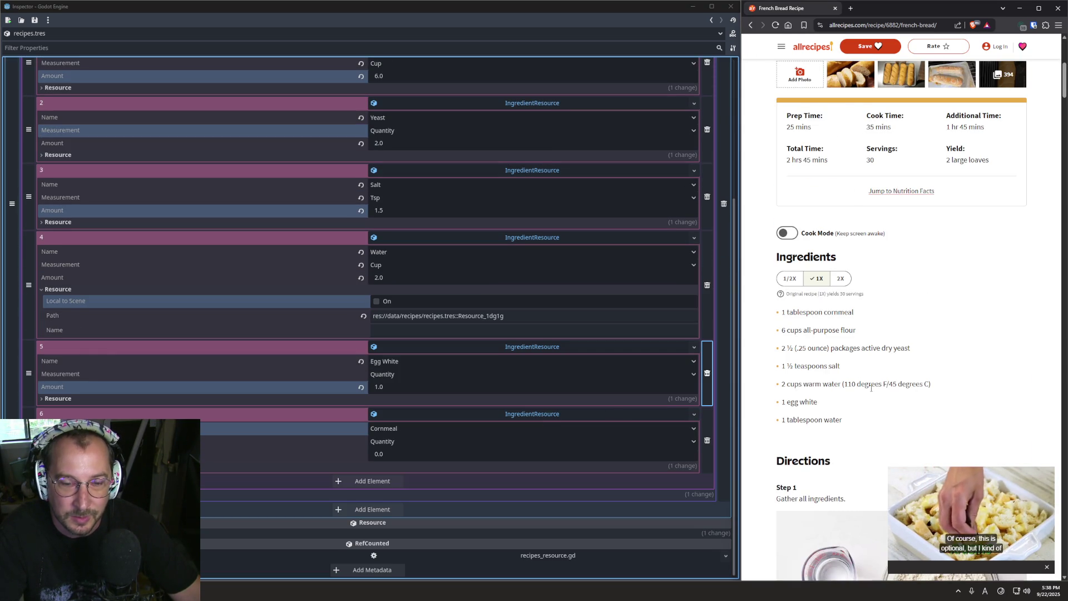
{"action": "scroll", "coordinate": [871, 378], "scroll_direction": "down", "scroll_amount": 2}
{"action": "scroll", "coordinate": [871, 389], "scroll_direction": "up", "scroll_amount": 2}
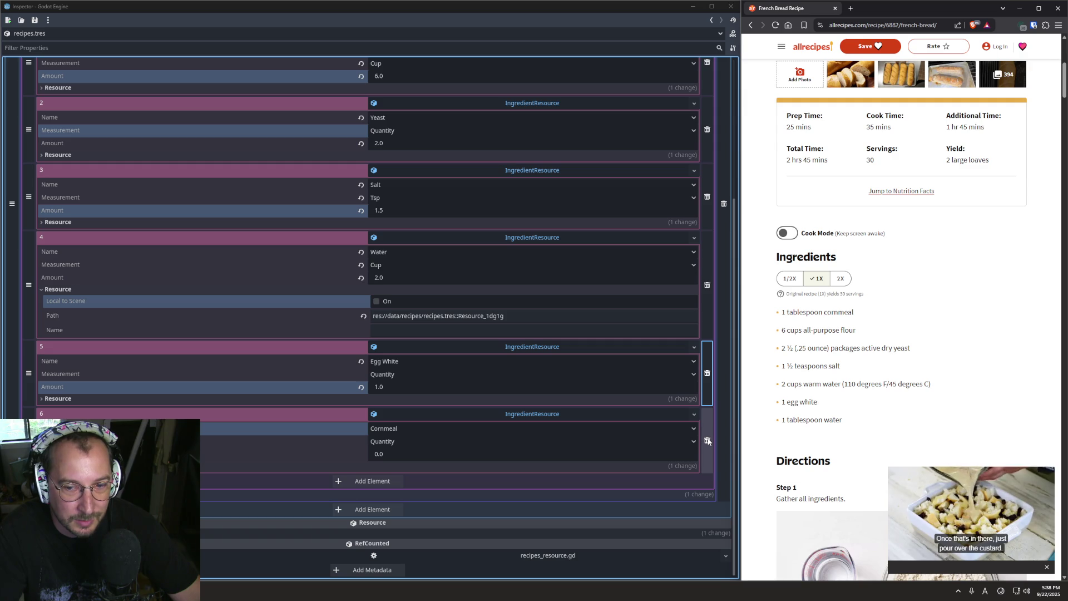
{"action": "left_click_drag", "start_coordinate": [774, 312], "coordinate": [871, 414]}
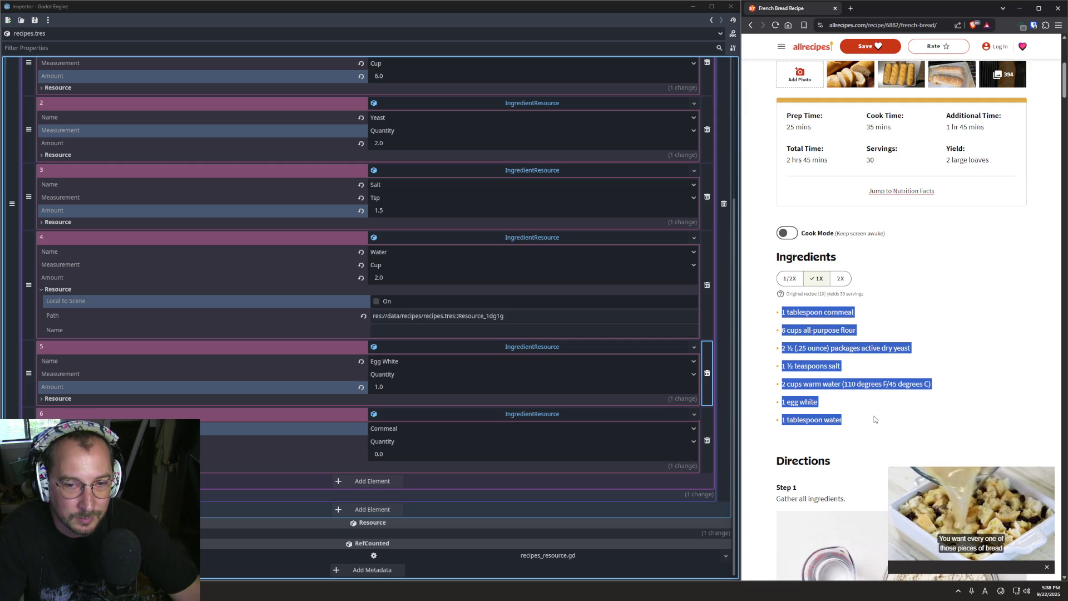
{"action": "left_click", "coordinate": [874, 419]}
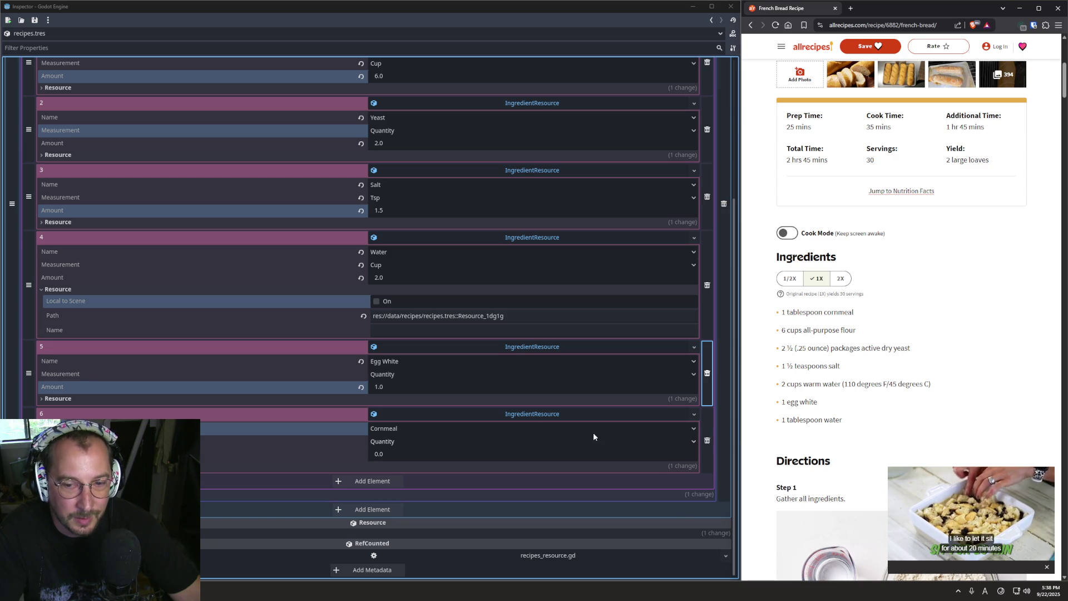
Collapse and re-expand the Recipes array to check French Bread's ingredient list.
{"action": "scroll", "coordinate": [698, 436], "scroll_direction": "up", "scroll_amount": 2}
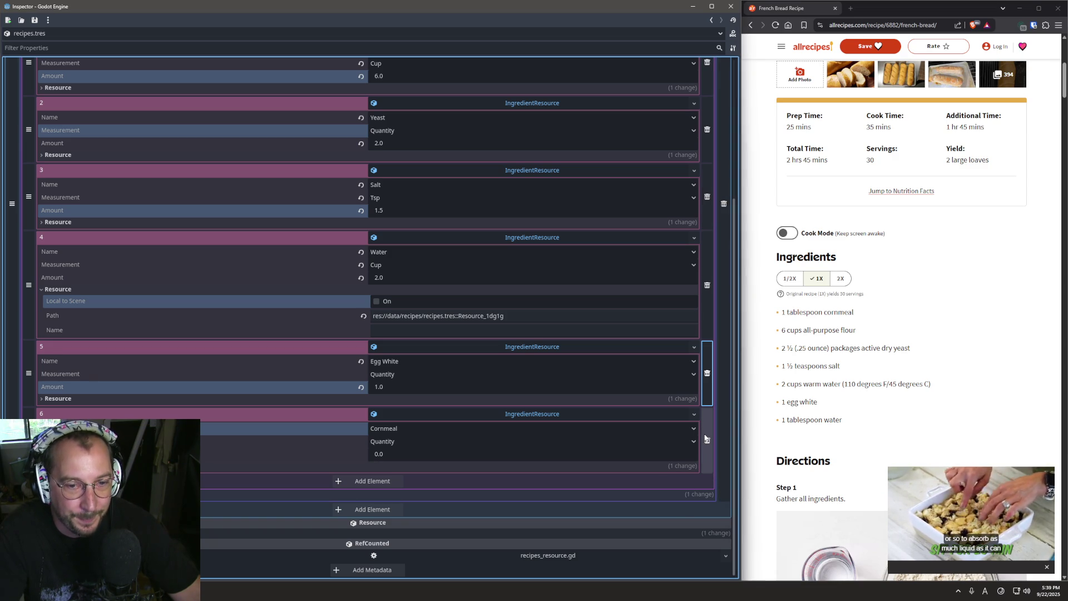
{"action": "scroll", "coordinate": [503, 378], "scroll_direction": "up", "scroll_amount": 10}
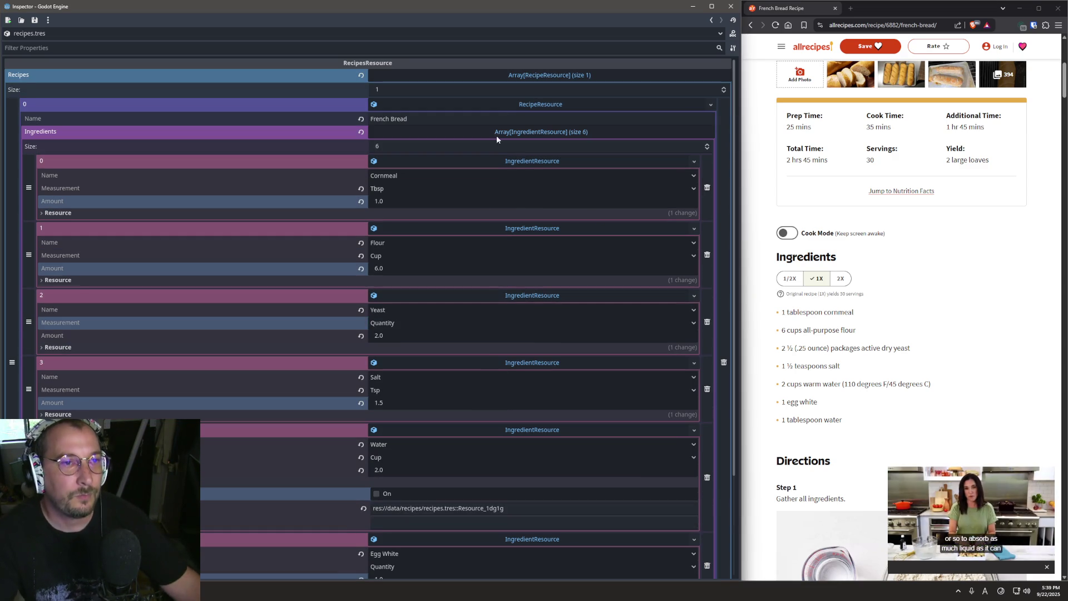
{"action": "left_click", "coordinate": [526, 77]}
{"action": "left_click", "coordinate": [526, 77]}
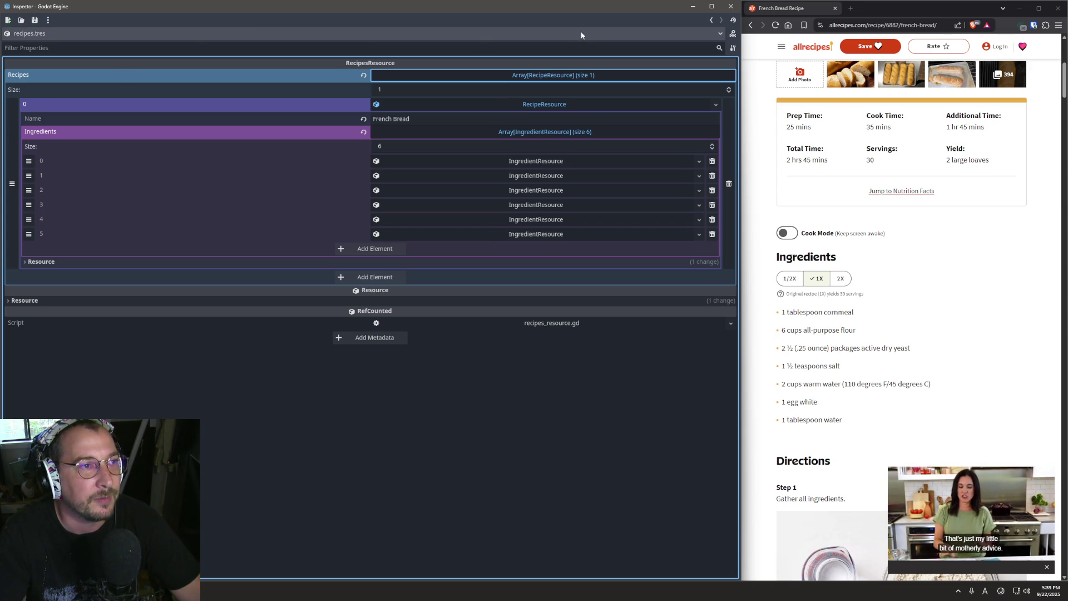
Save recipes.tres and close the floating Inspector window so it docks again.
{"action": "left_click", "coordinate": [34, 20]}
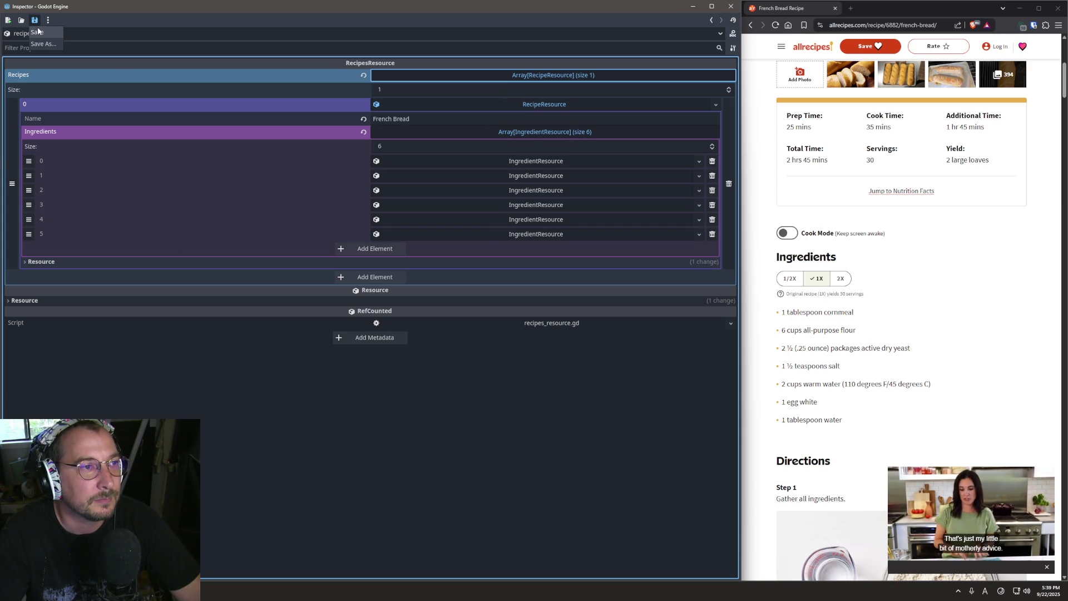
{"action": "left_click", "coordinate": [37, 32]}
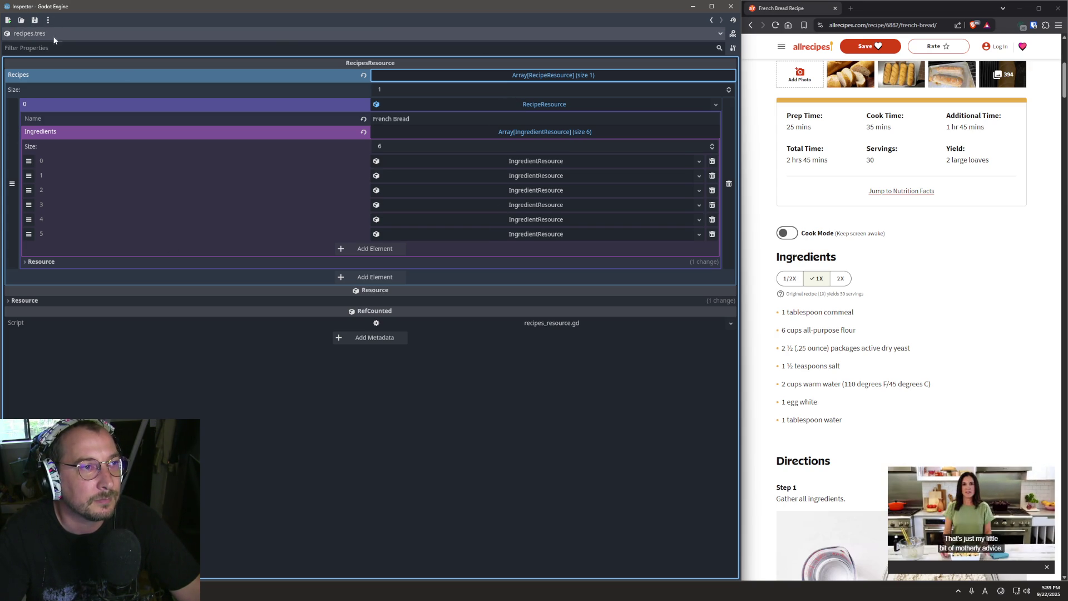
{"action": "left_click", "coordinate": [725, 8]}
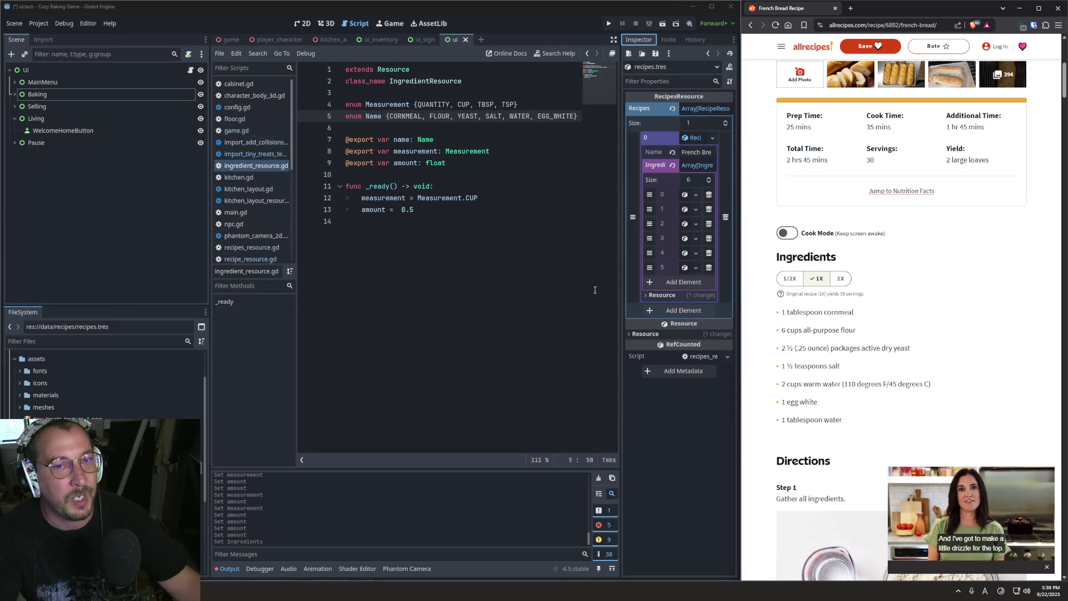